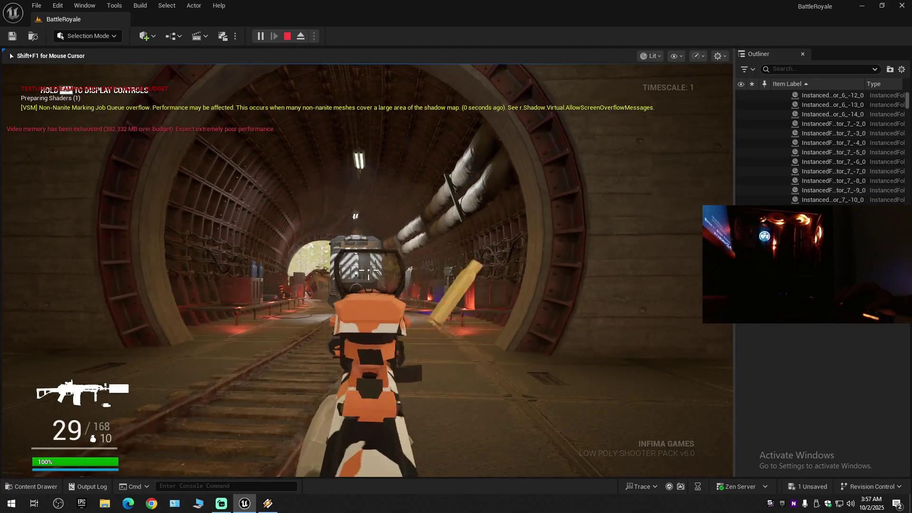
Fire the rifle down the tunnel toward the train, then reload.
click(366, 271)
click(366, 271)
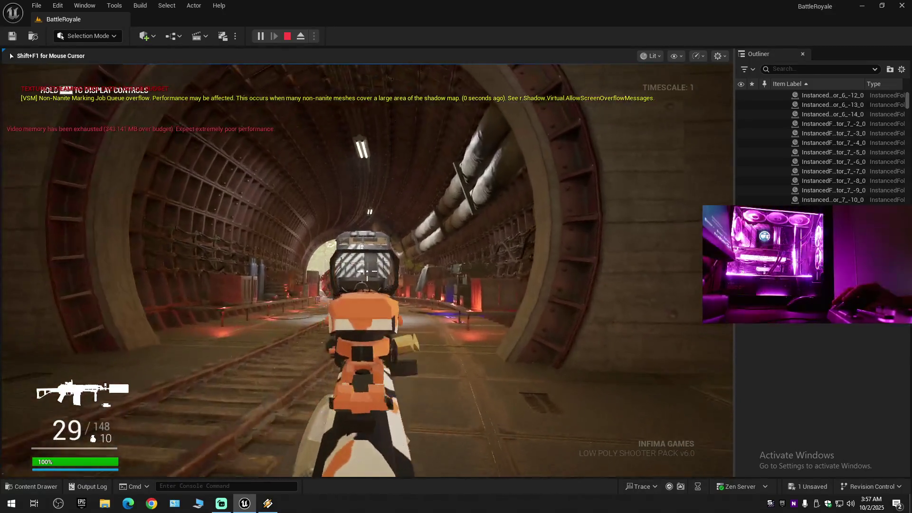
click(366, 271)
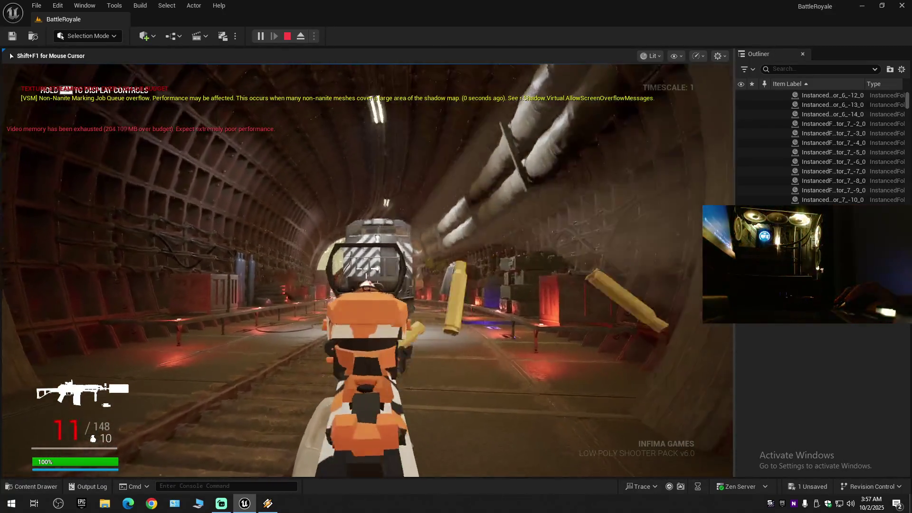
click(367, 271)
key(r)
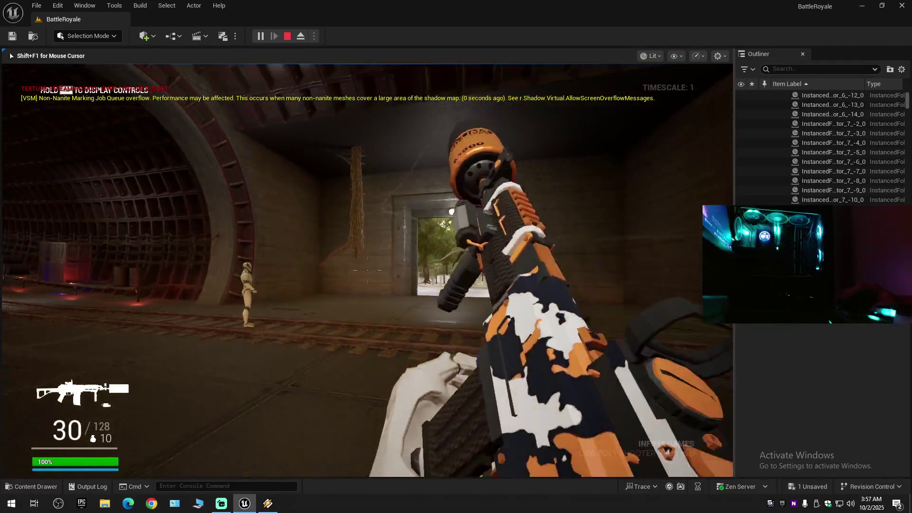
Aim down sights and fire repeatedly at the doorway and the tree above it.
right_click(367, 270)
click(367, 270)
click(366, 268)
click(366, 268)
click(366, 269)
click(367, 268)
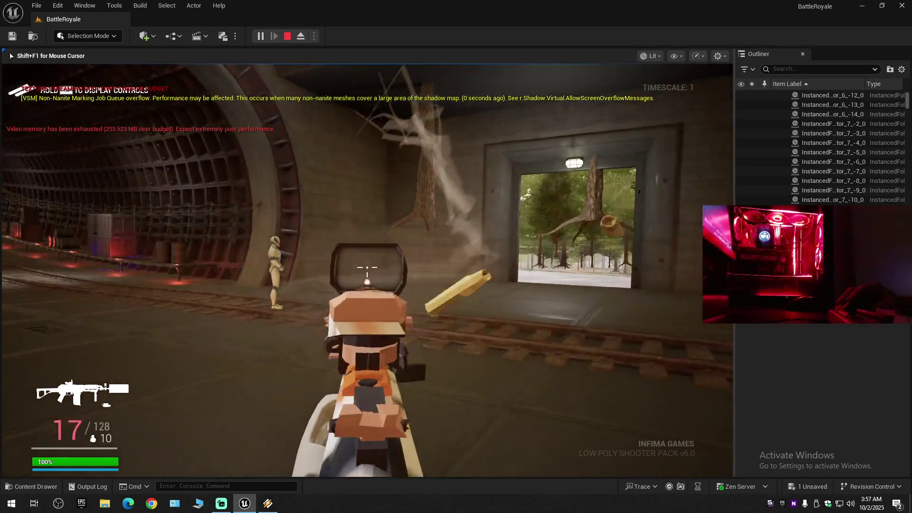
click(368, 268)
click(367, 266)
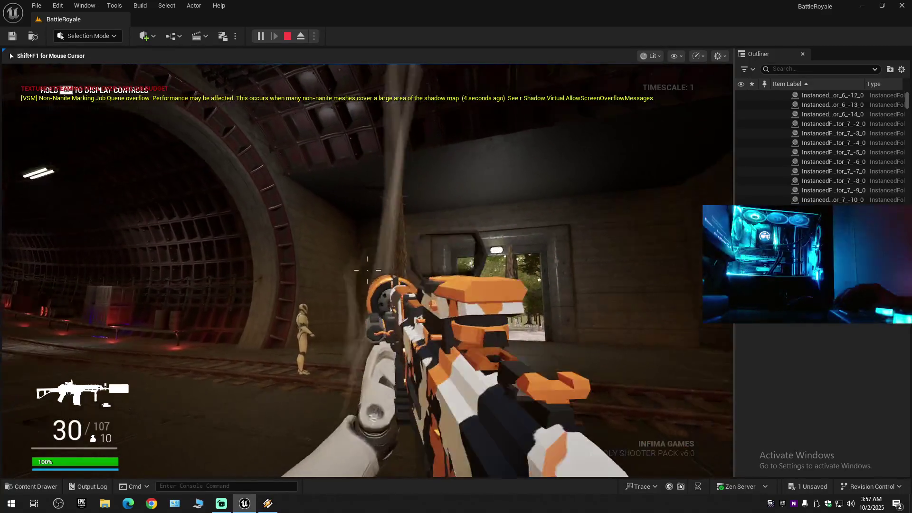
Walk toward the mannequin and doorway, fire at the tree inside, then reload.
key(w)
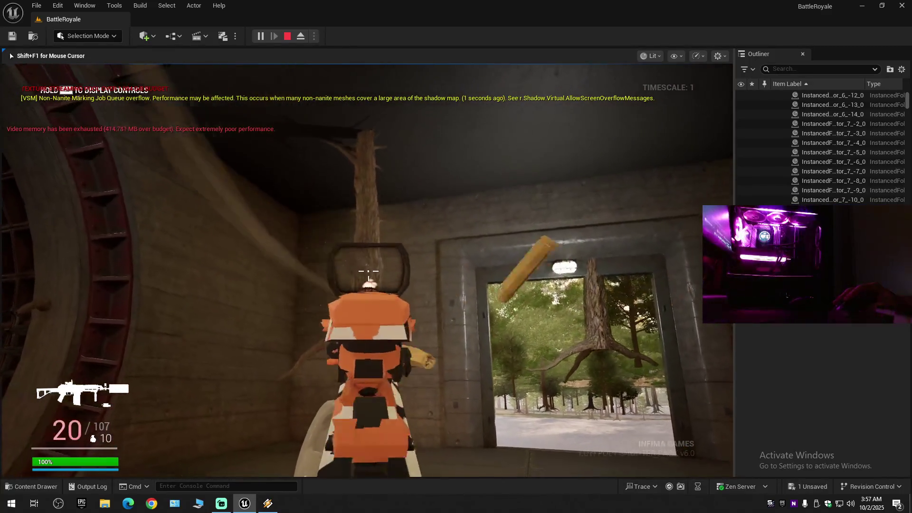
click(369, 275)
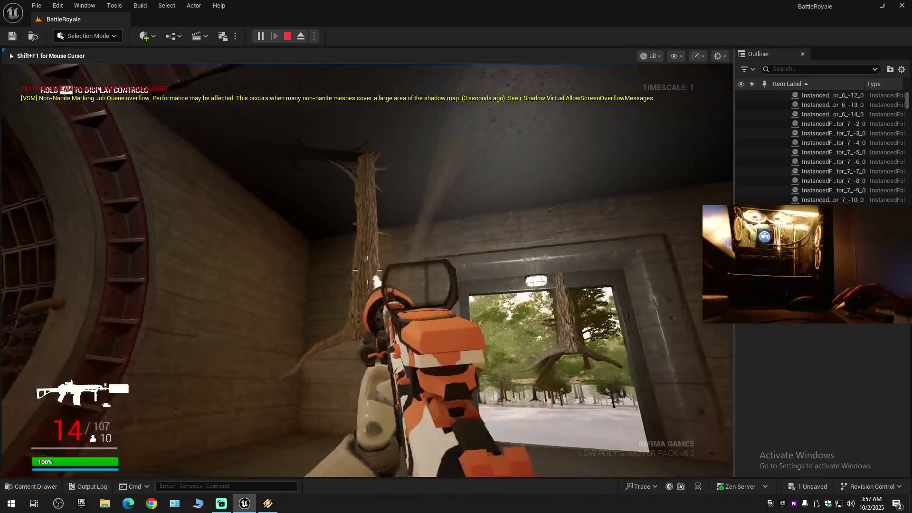
click(367, 269)
key(r)
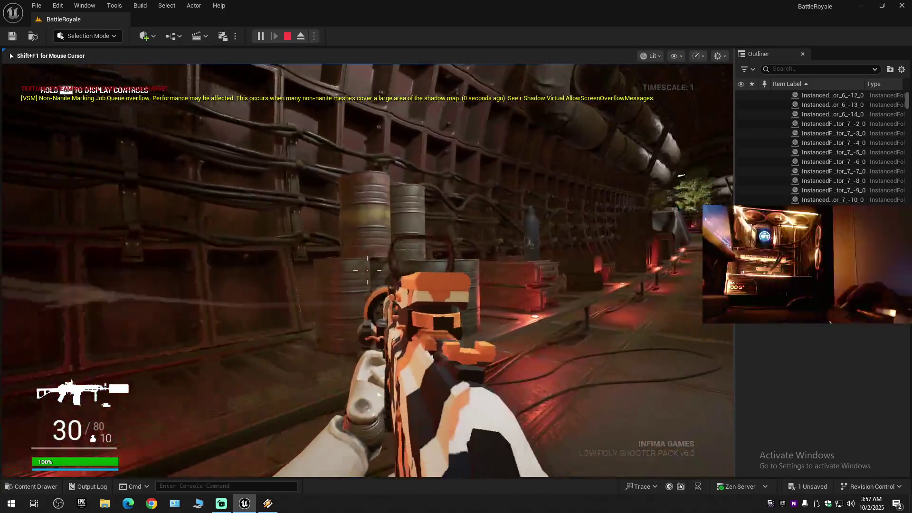
Fire at the barrels, then switch to the white rifle showing 30/76 ammo.
click(367, 270)
click(367, 270)
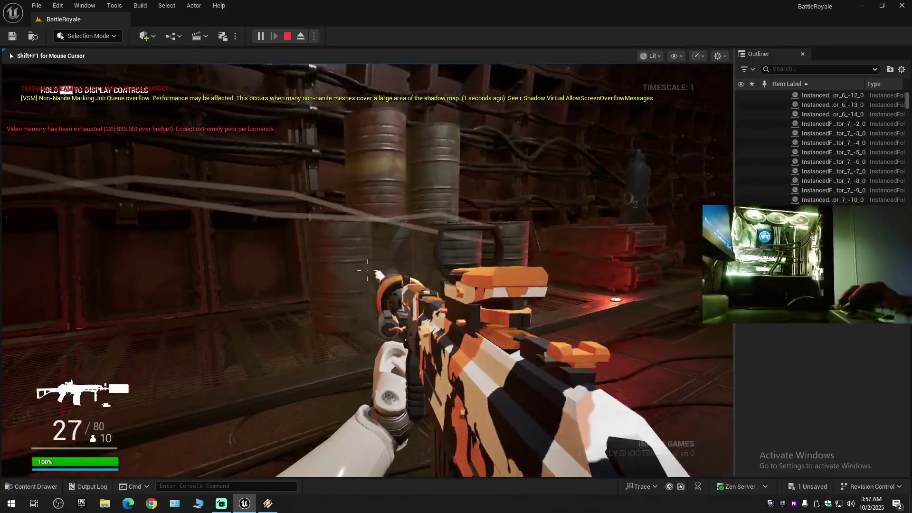
click(367, 270)
key(t)
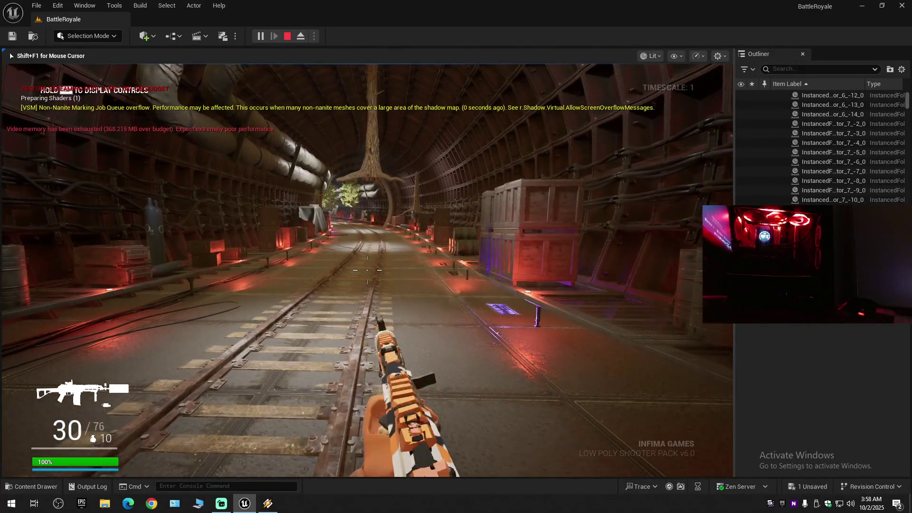
scroll(367, 270, down, 1)
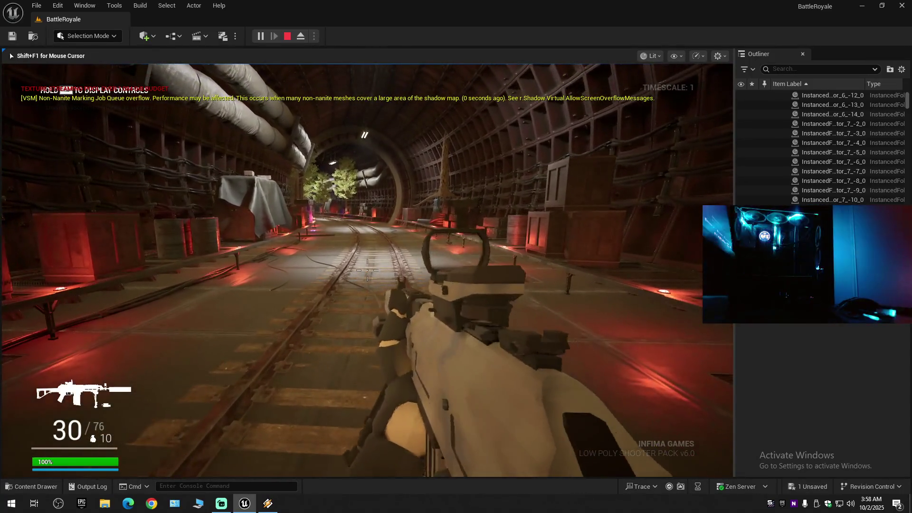
Cycle weapons while walking down the tunnel and aim the sniper rifle through its scope.
scroll(367, 269, down, 1)
key(w)
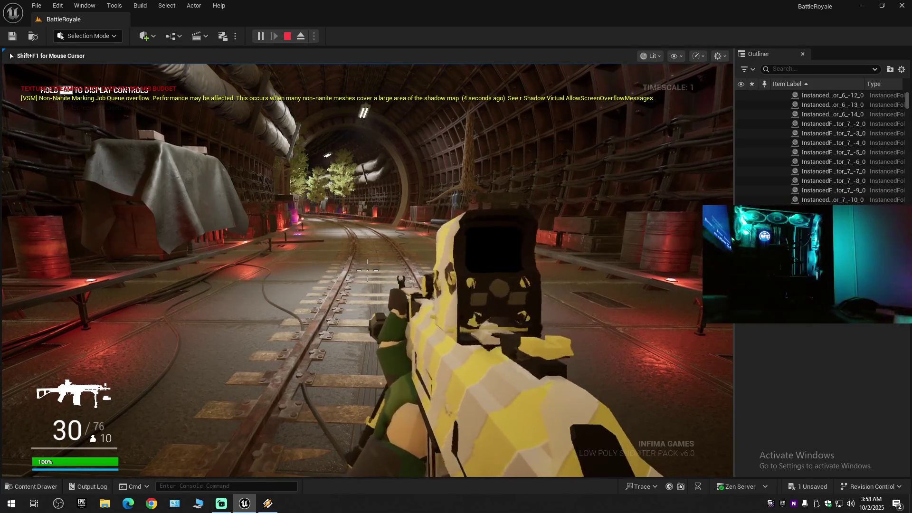
scroll(367, 270, down, 1)
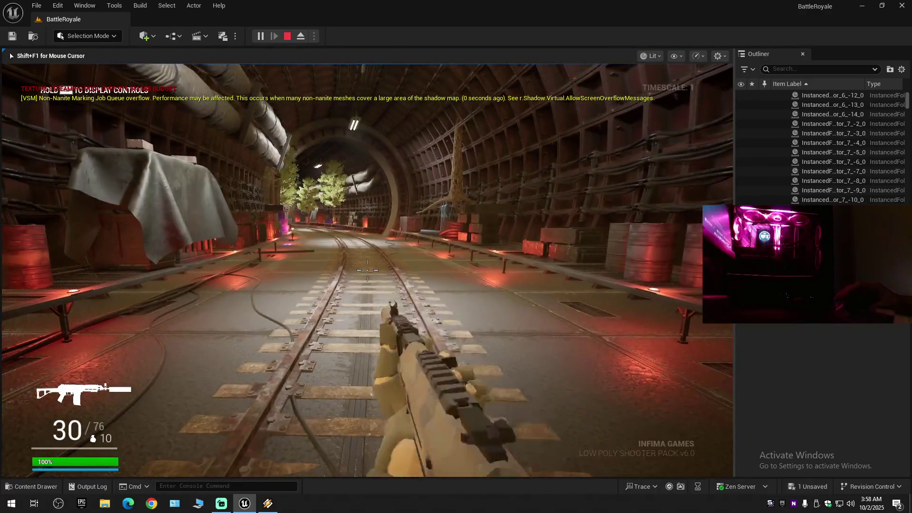
scroll(367, 269, down, 1)
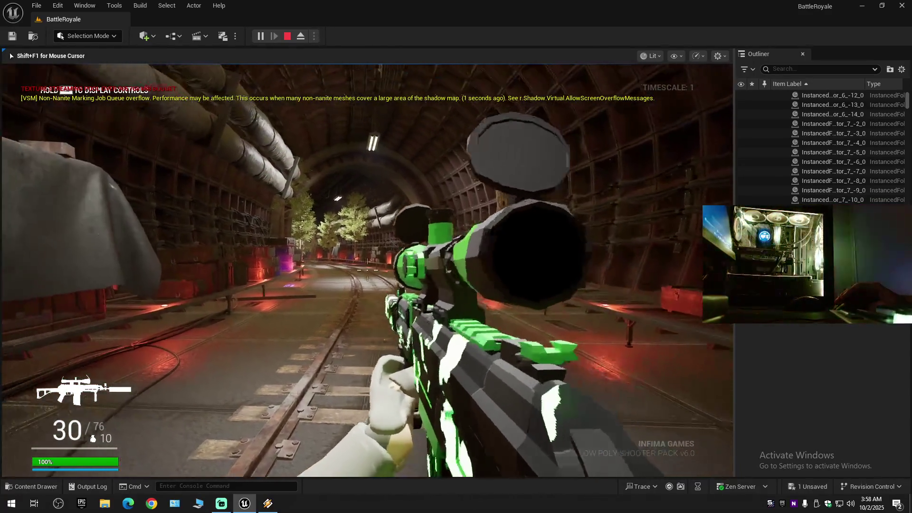
right_click(367, 270)
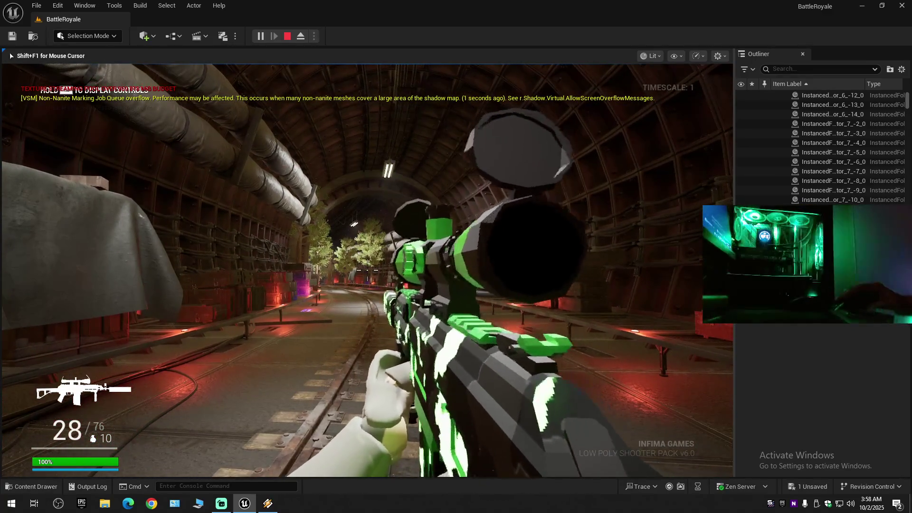
Fire the scoped rifle down the tunnel, walk toward the trees and inspect the camo rifle.
scroll(368, 270, down, 1)
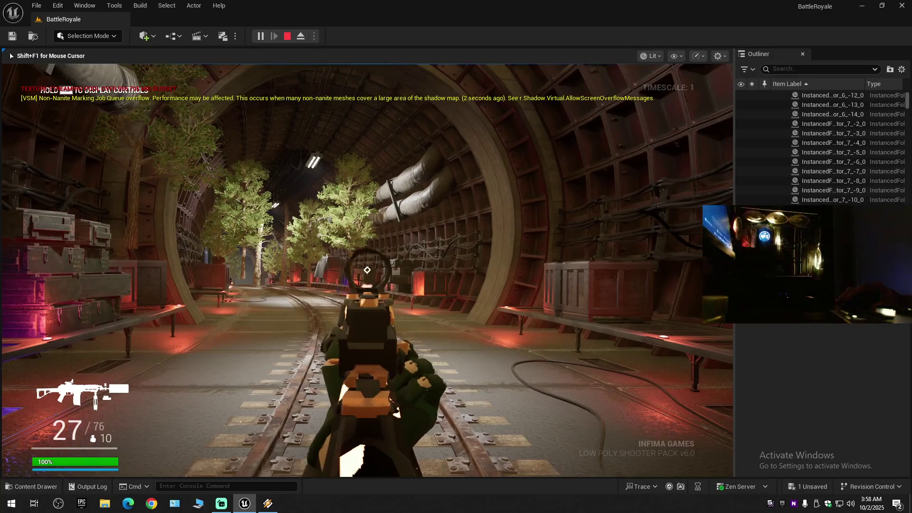
click(367, 270)
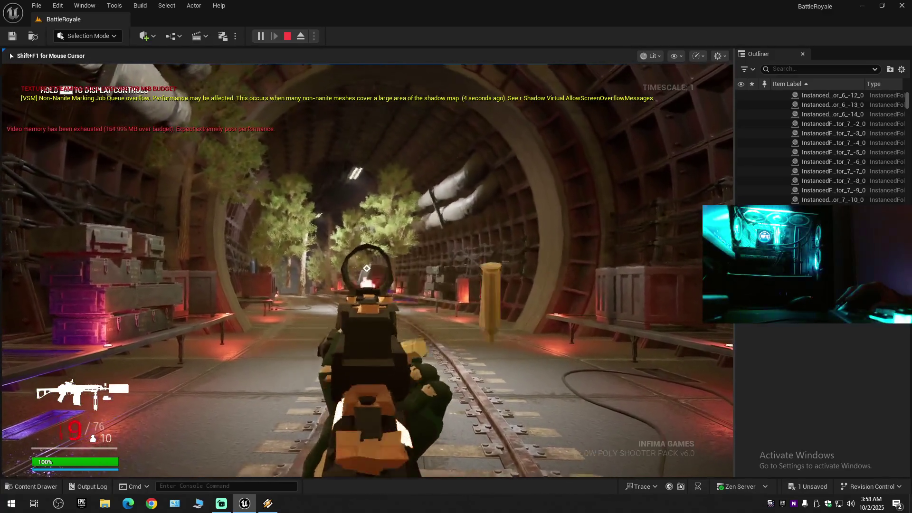
scroll(367, 270, down, 1)
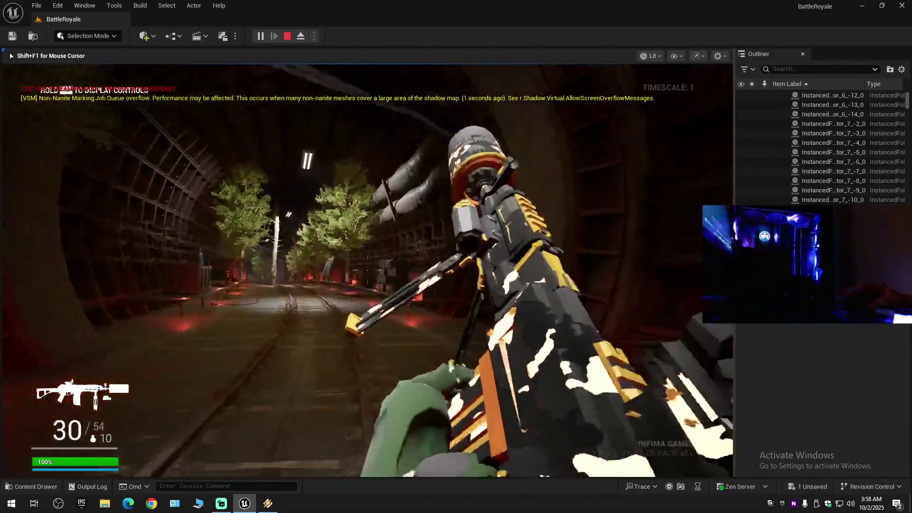
key(w)
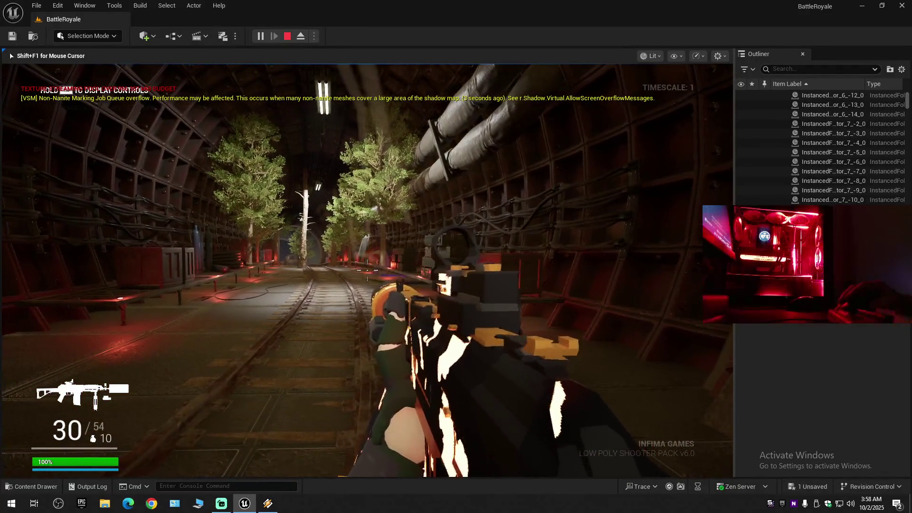
key(t)
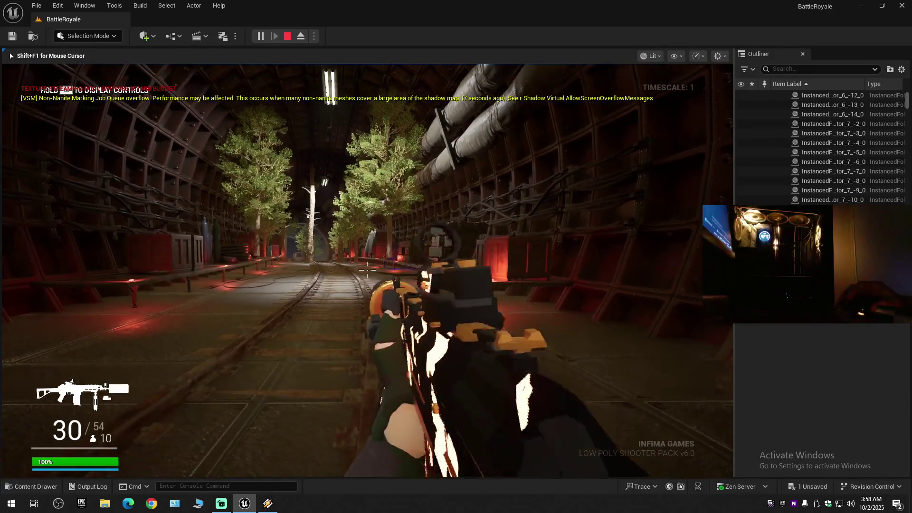
Switch to third-person view and fire down the tunnel until the magazine is empty.
key(w)
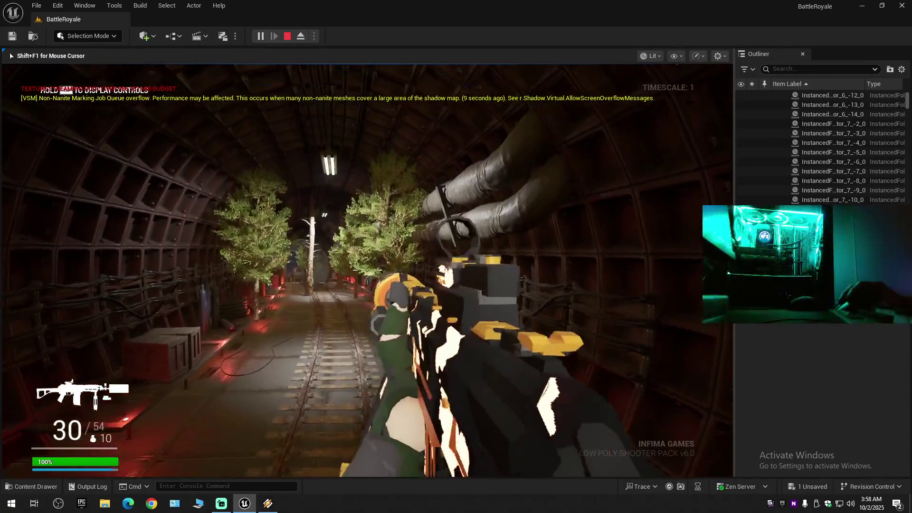
key(v)
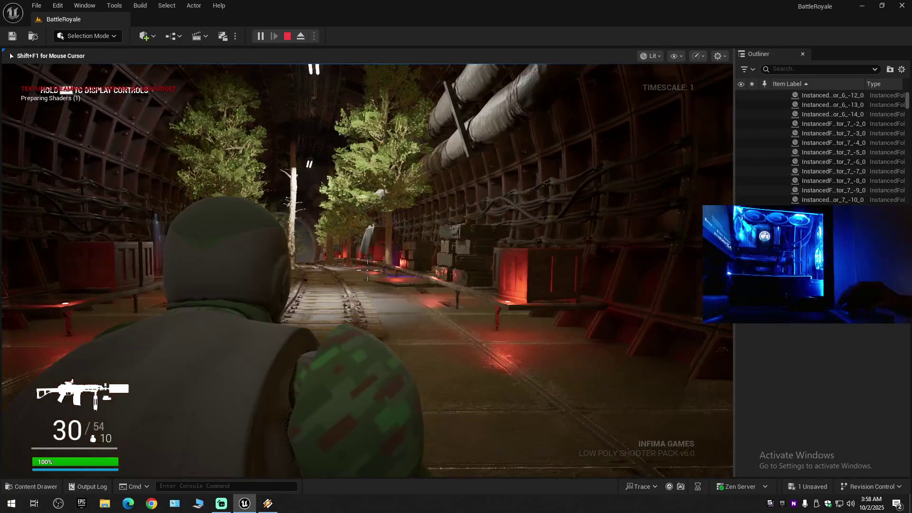
mouse_move(367, 270)
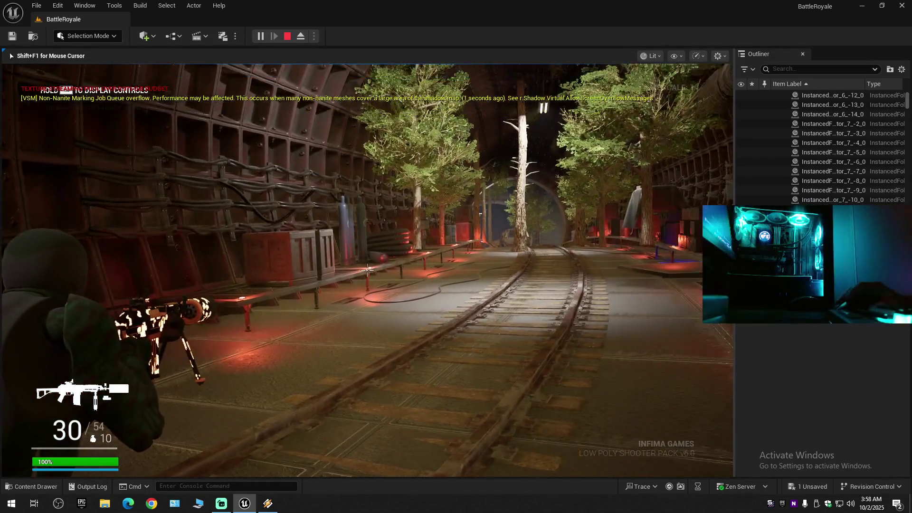
click(367, 270)
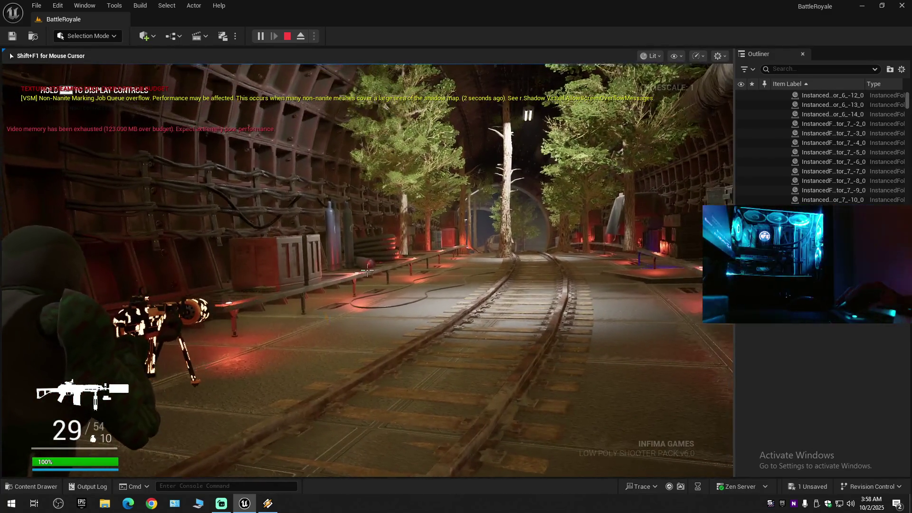
click(367, 270)
click(367, 270)
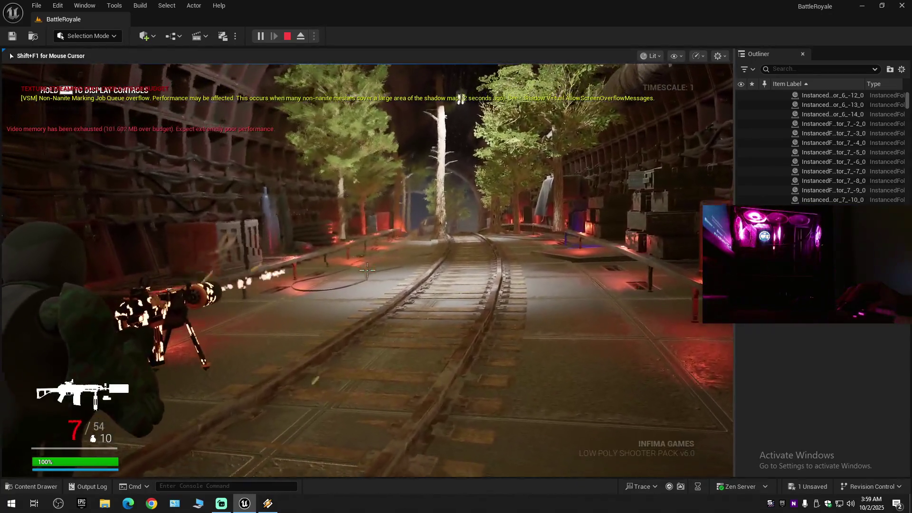
click(367, 270)
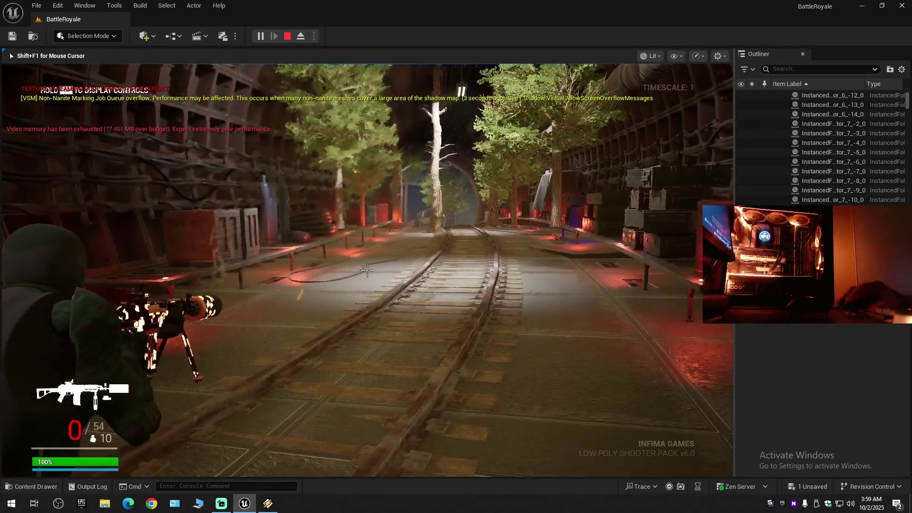
Reload, throw a grenade, walk down the tracks, and return to first-person view.
key(r)
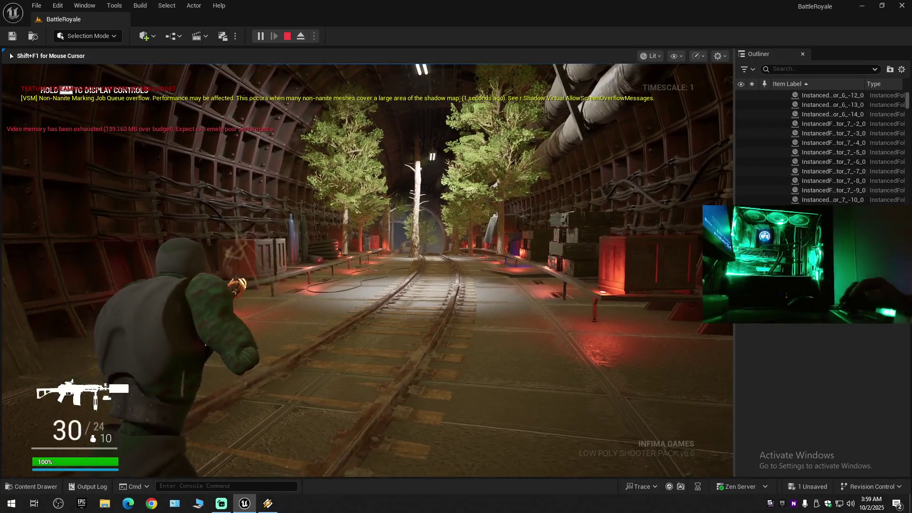
key(g)
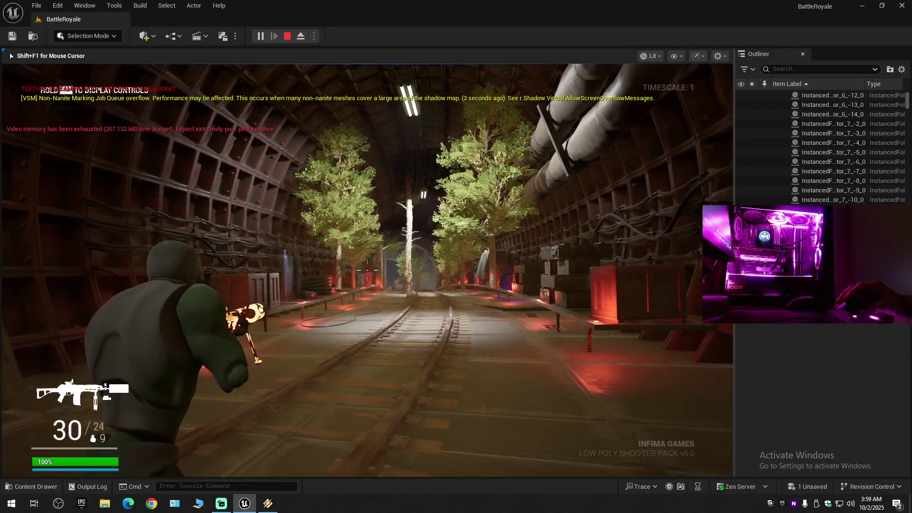
key(w)
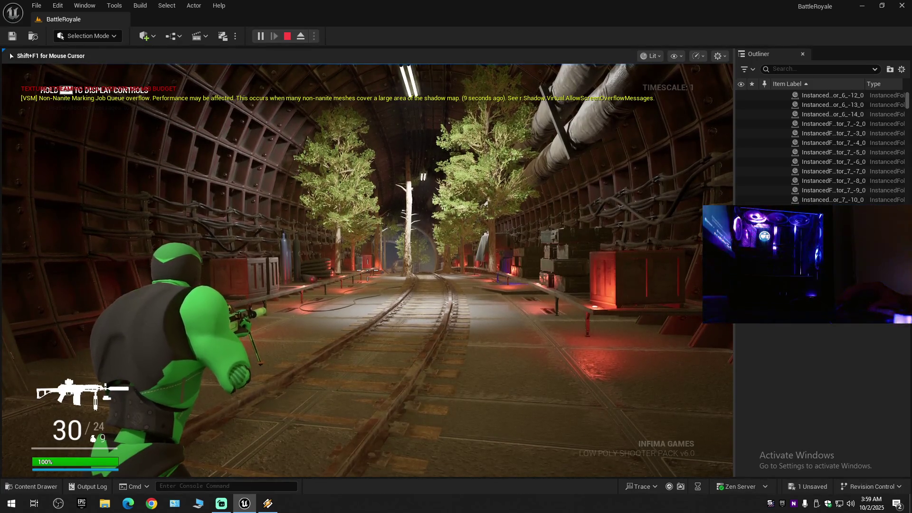
key(v)
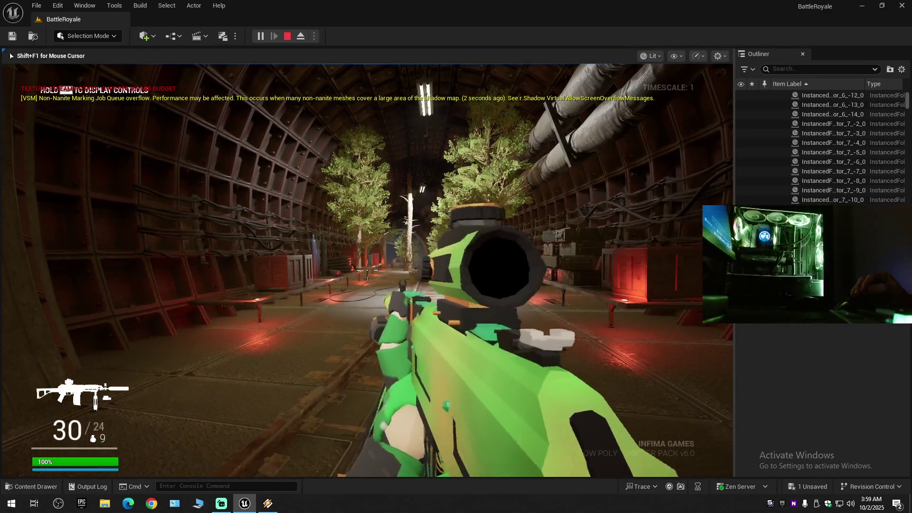
Cycle through several weapons, firing one while turning the view.
scroll(366, 270, down, 1)
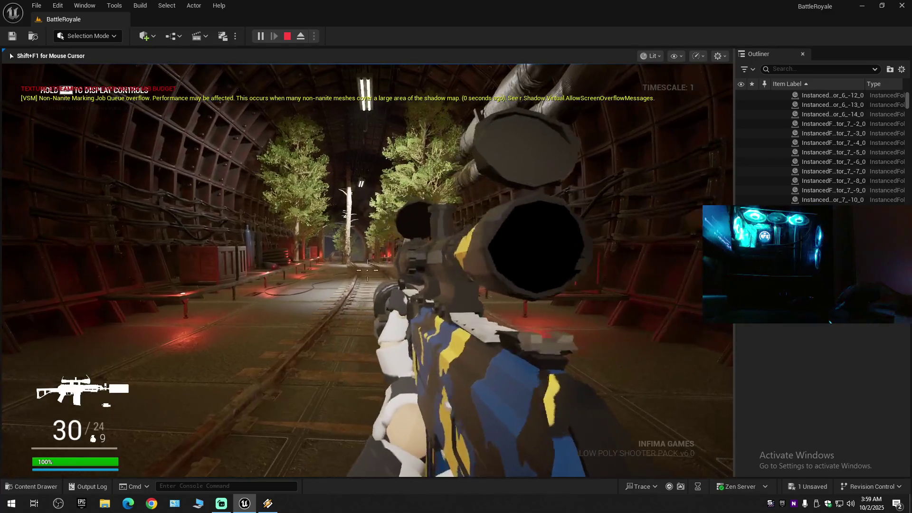
scroll(367, 269, down, 1)
scroll(367, 270, down, 3)
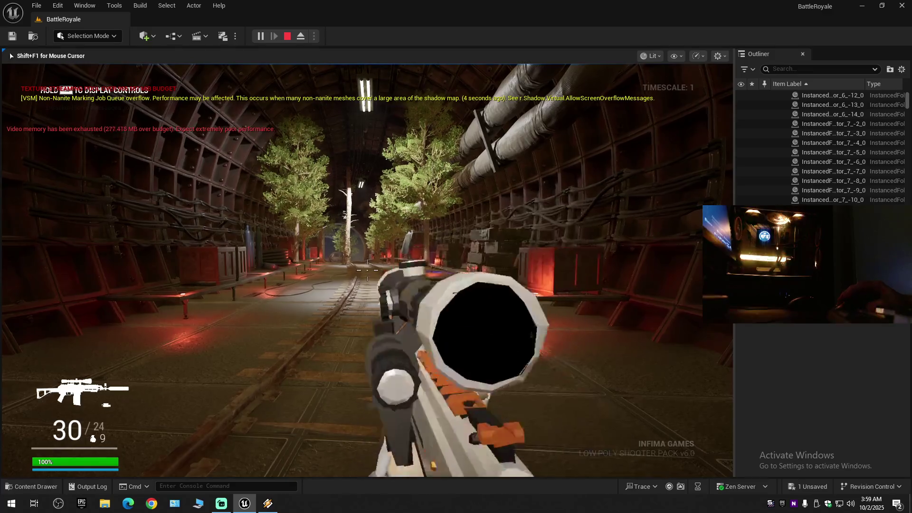
scroll(366, 270, down, 1)
scroll(367, 270, down, 1)
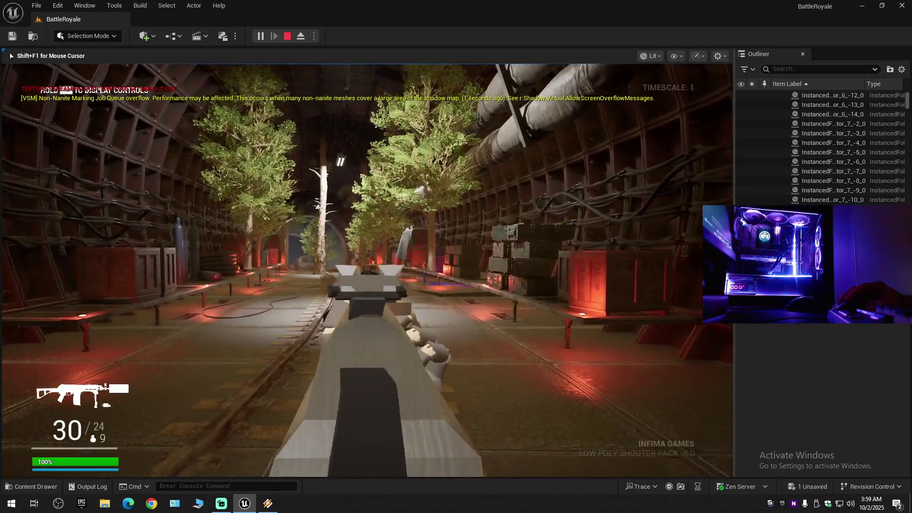
drag(366, 270, 367, 270)
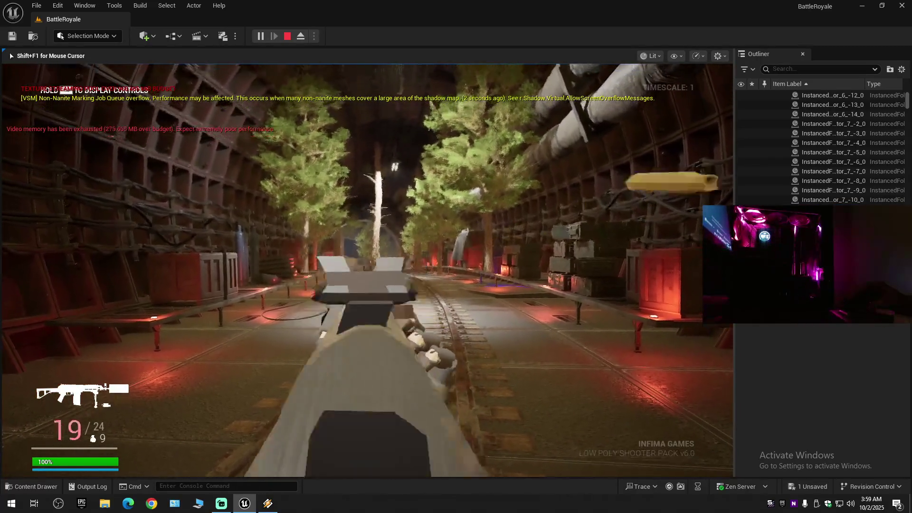
Keep cycling through the rest of the weapon list.
scroll(367, 270, down, 1)
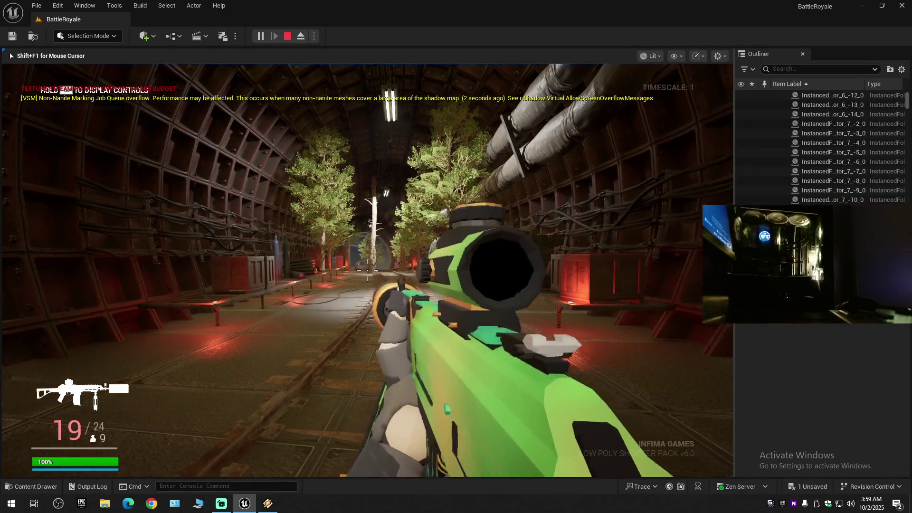
scroll(367, 270, down, 1)
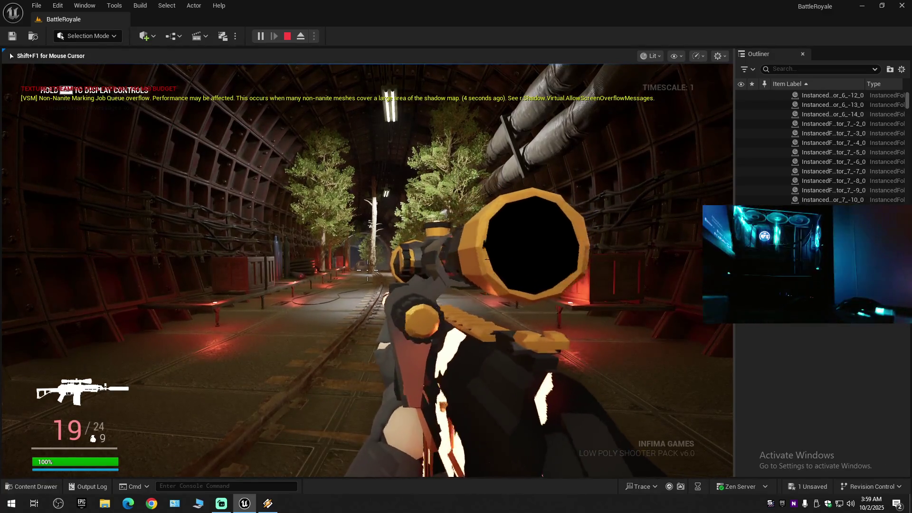
scroll(367, 270, down, 1)
scroll(367, 270, down, 1)
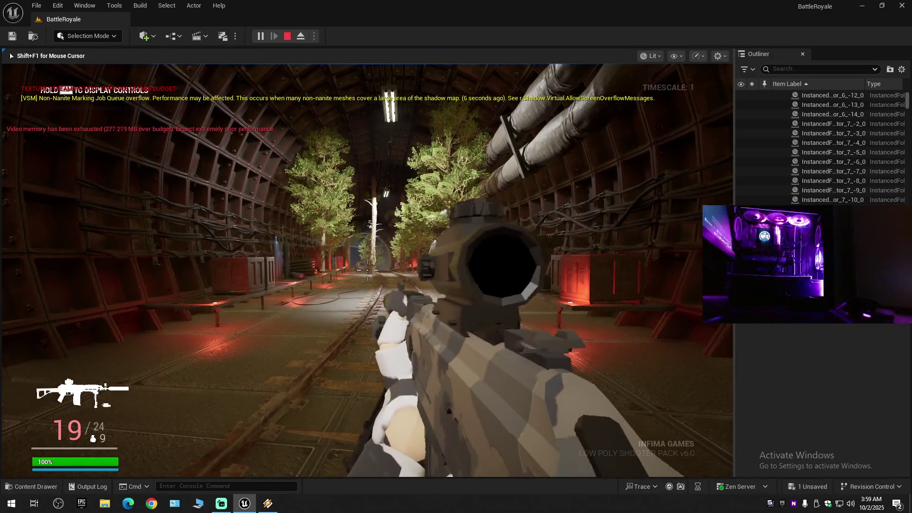
scroll(367, 270, down, 1)
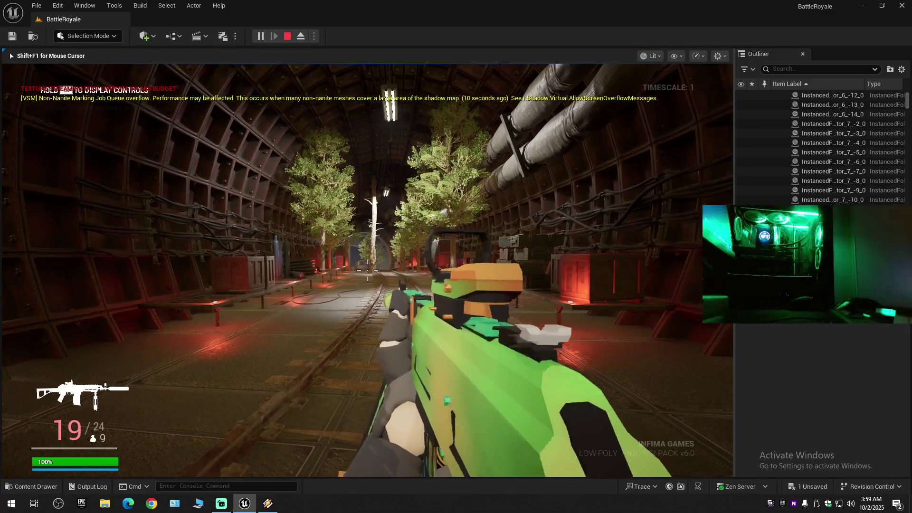
scroll(367, 270, down, 1)
scroll(367, 270, down, 1)
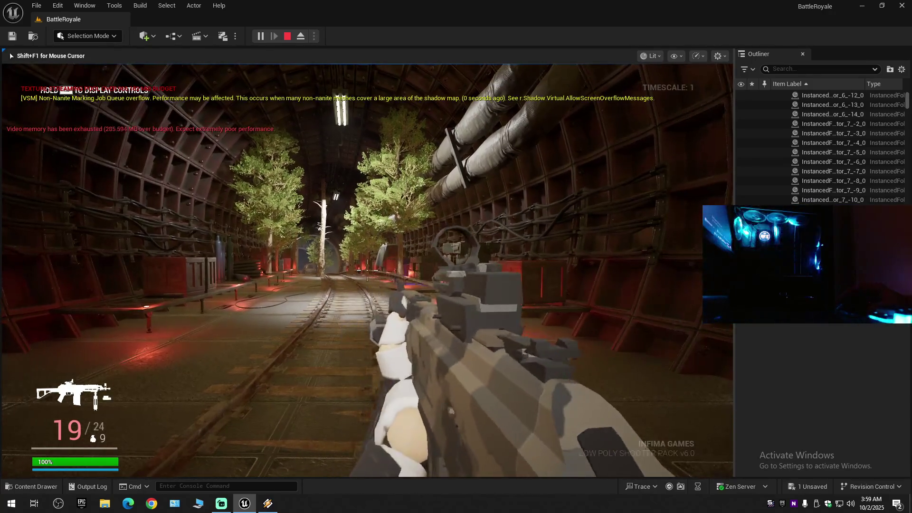
scroll(367, 270, down, 1)
scroll(366, 270, down, 1)
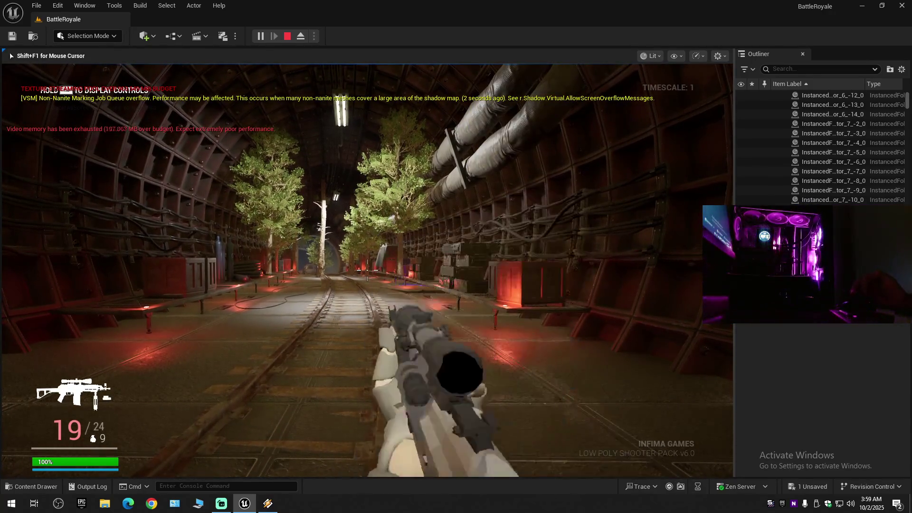
scroll(366, 270, down, 1)
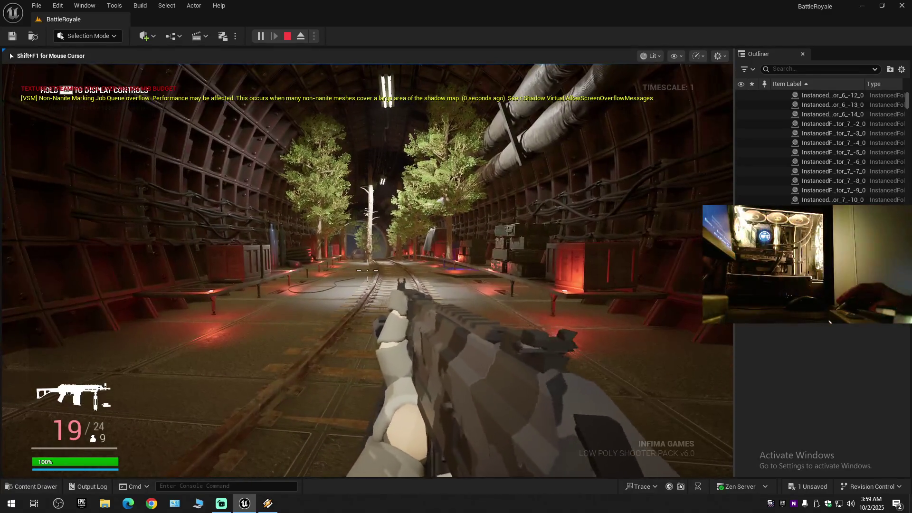
Inspect and reload the camo rifle, then switch to the grey camo rifle.
key(t)
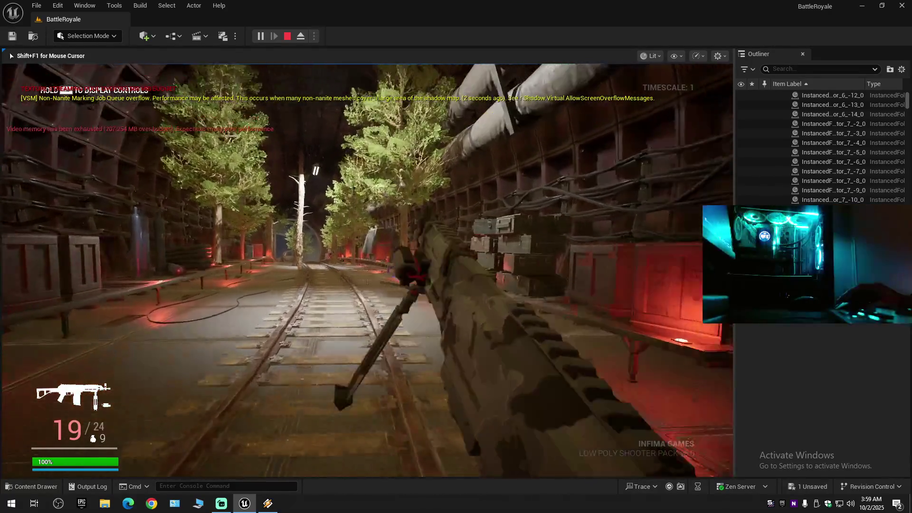
key(r)
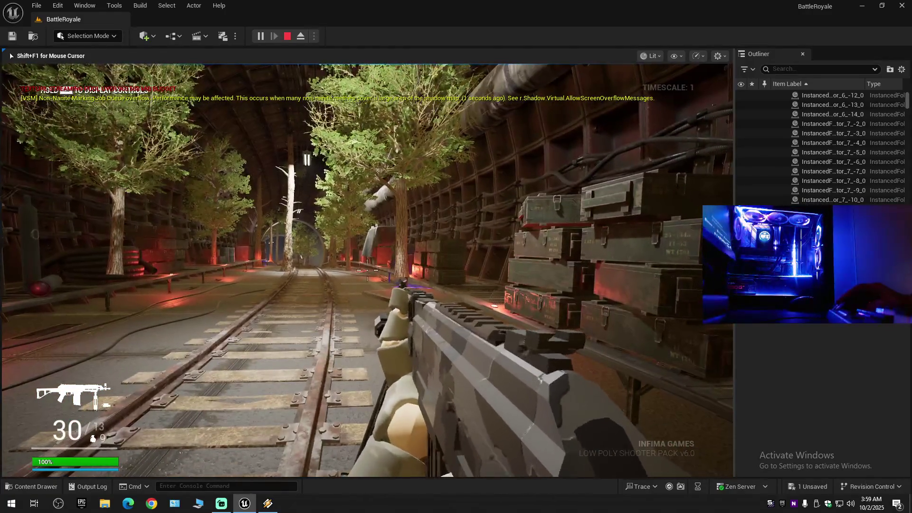
scroll(367, 270, down, 1)
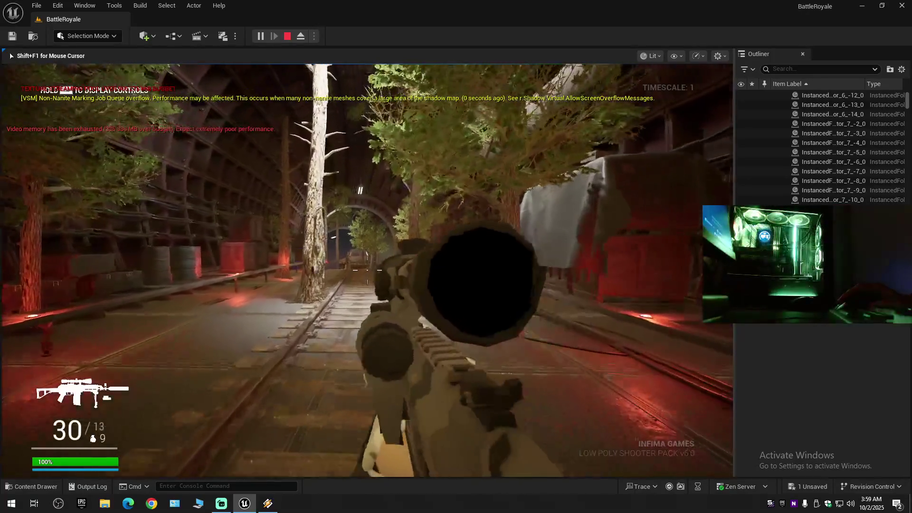
scroll(367, 270, up, 1)
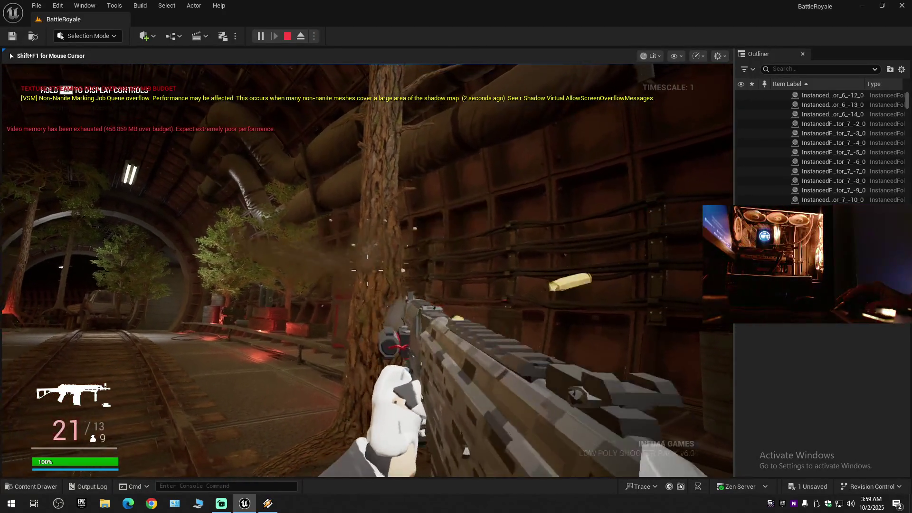
Fire the rifle, then walk along the tunnel tracks toward the wall.
click(367, 270)
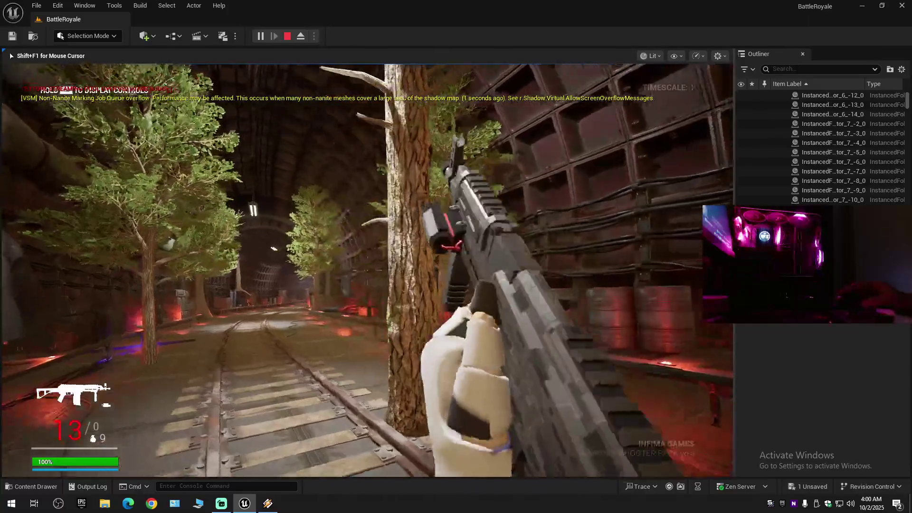
key(w)
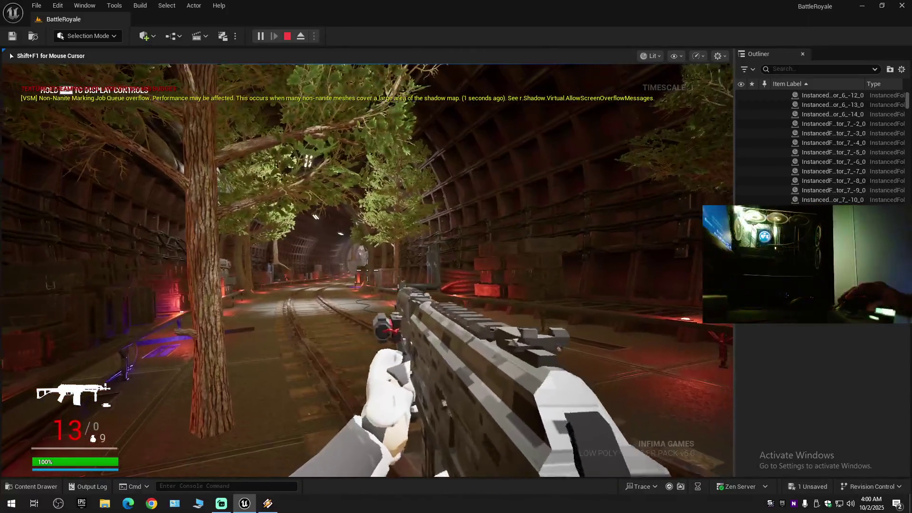
key(w)
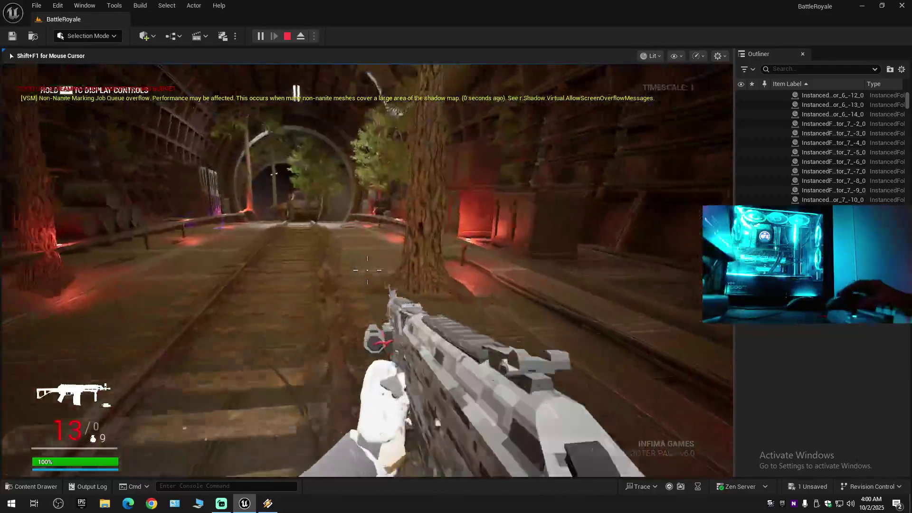
key(w)
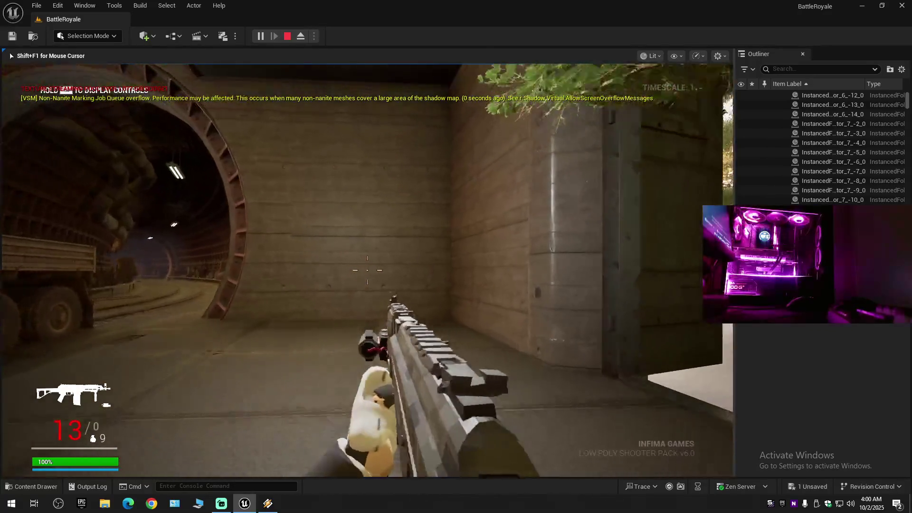
key(w)
mouse_move(367, 269)
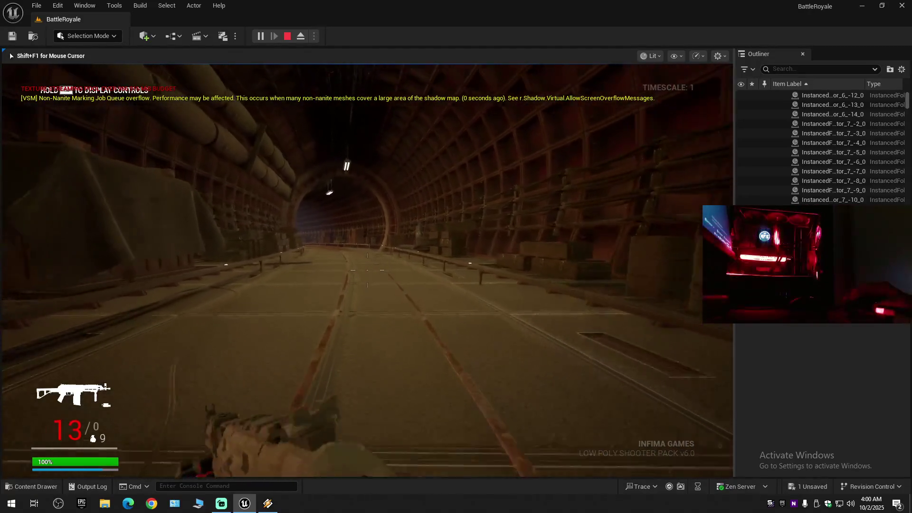
Continue out of the tunnel mouth, through the wooden doorway, and fire at the snow.
key(w)
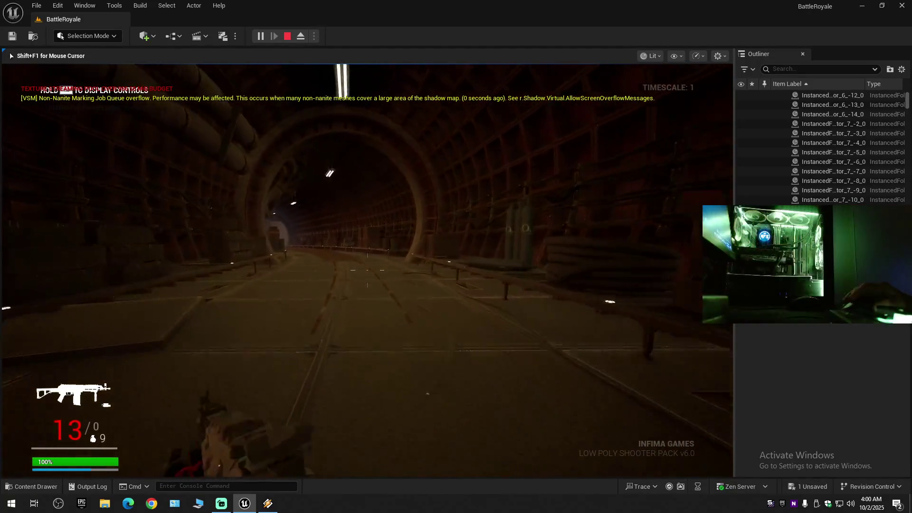
key(w)
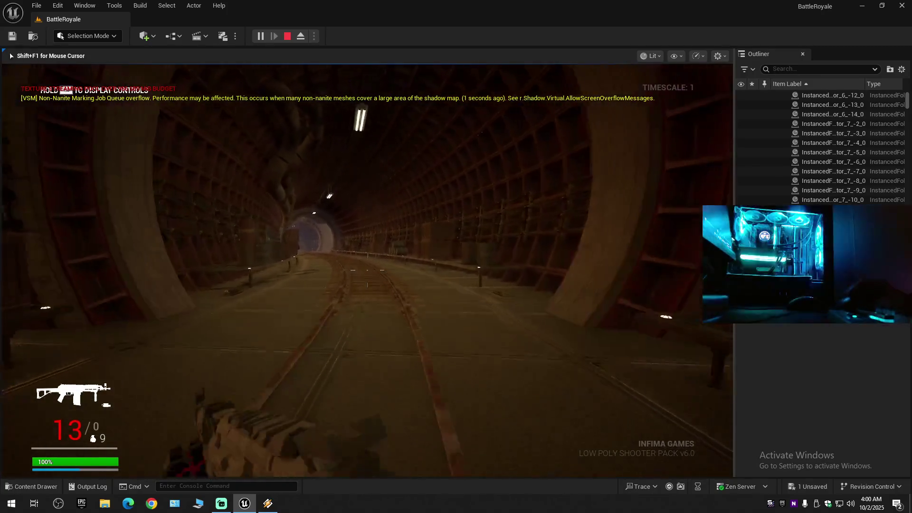
key(w)
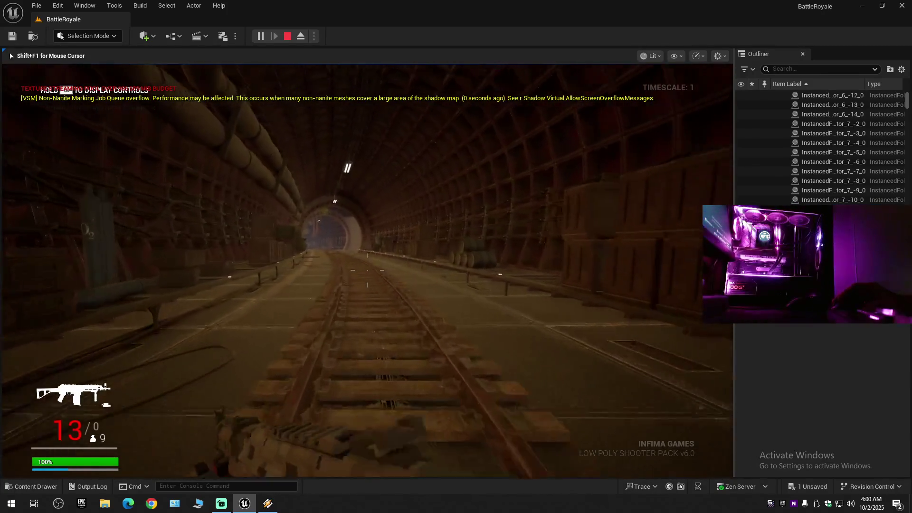
key(w)
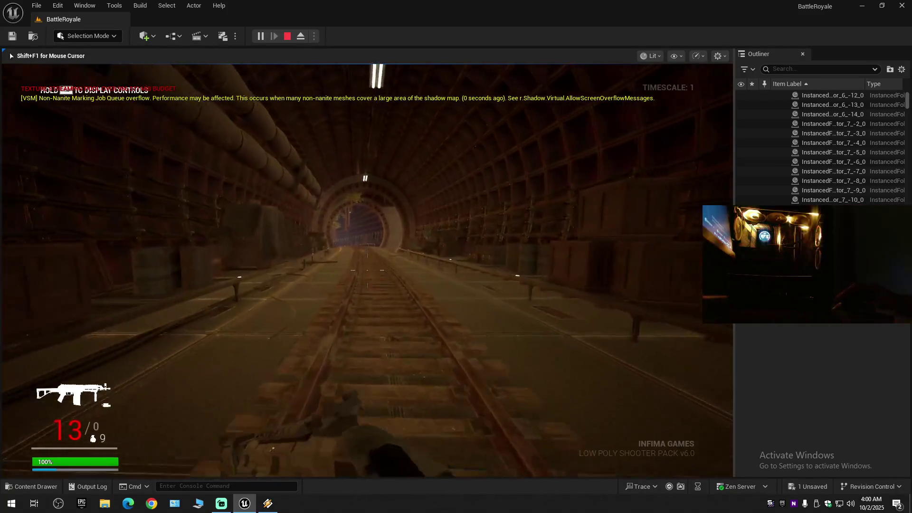
key(w)
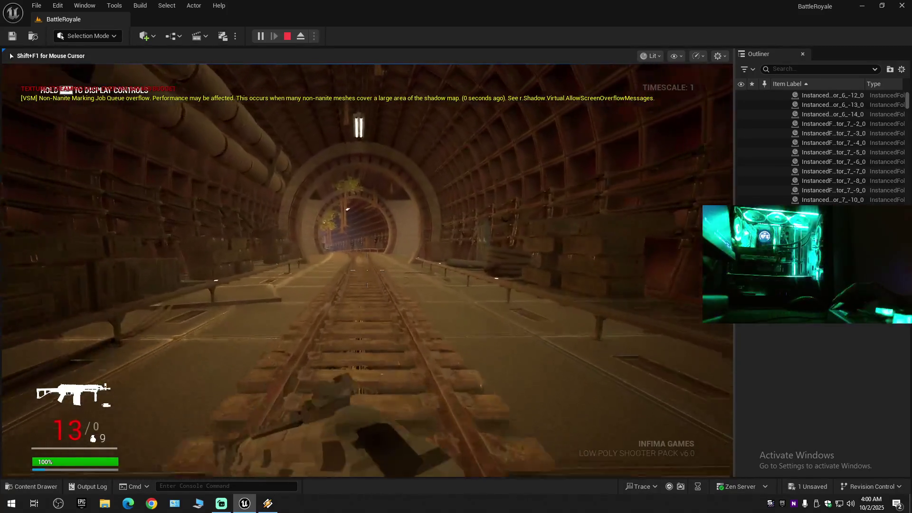
key(w)
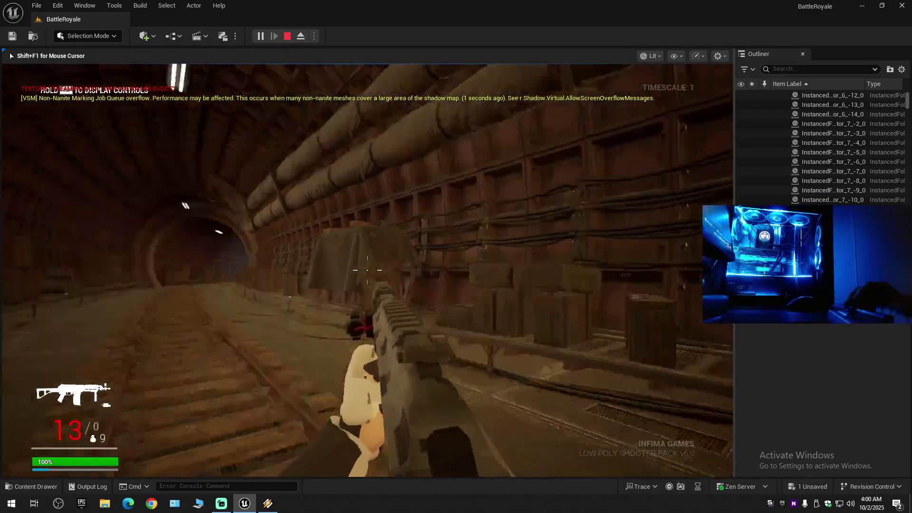
key(w)
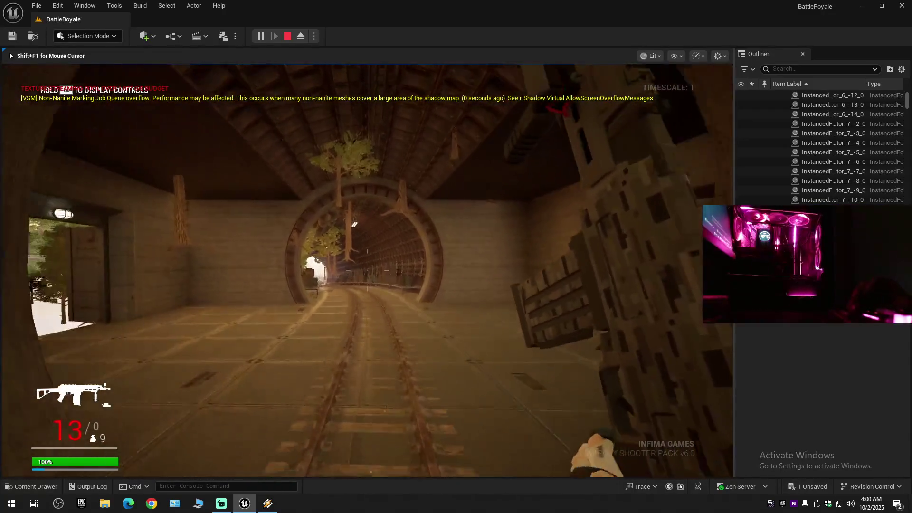
key(w)
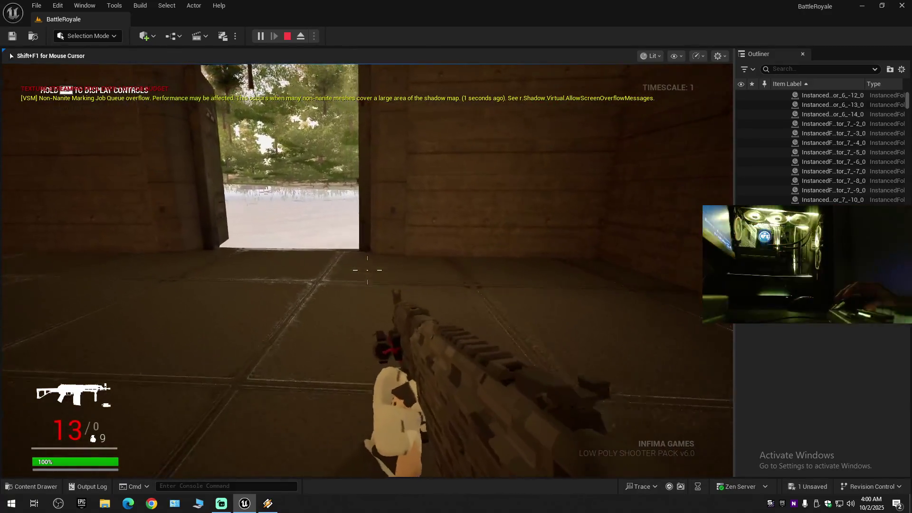
key(w)
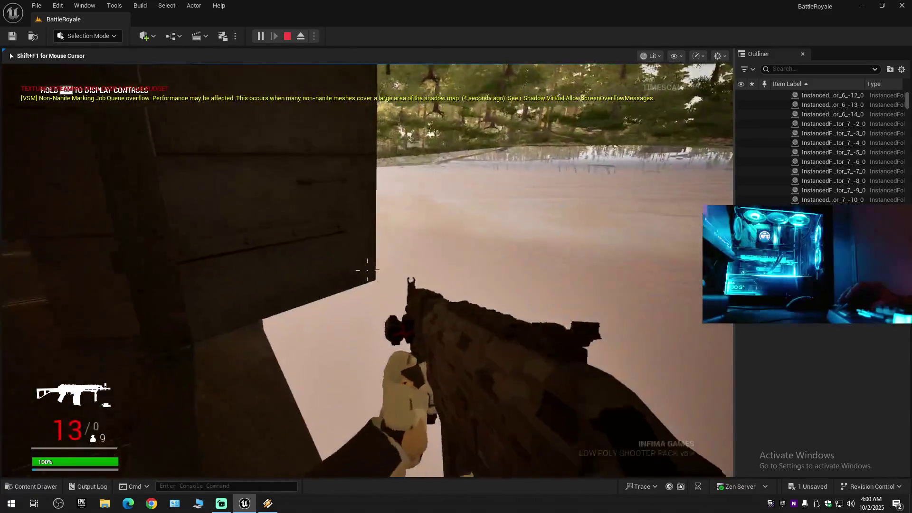
click(367, 270)
Fire until ammo reaches 7, then walk back along the tracks through the arch.
click(367, 270)
click(368, 270)
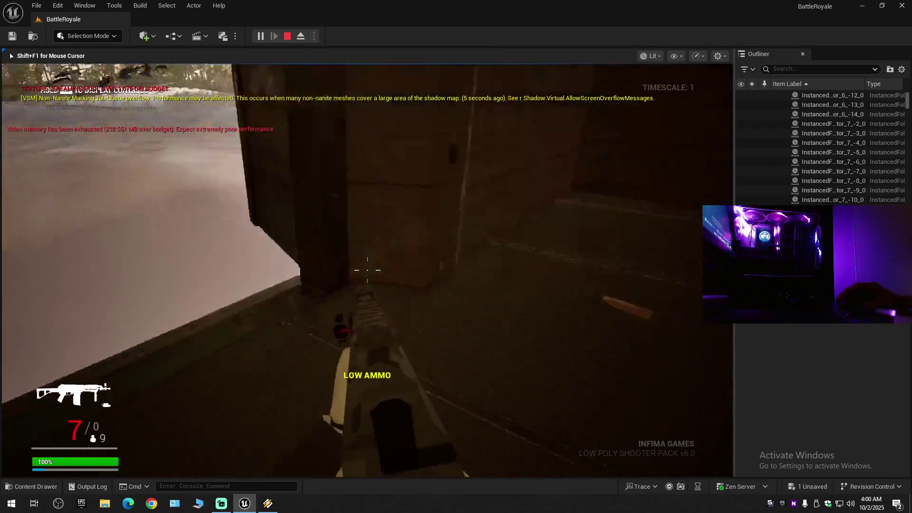
key(w)
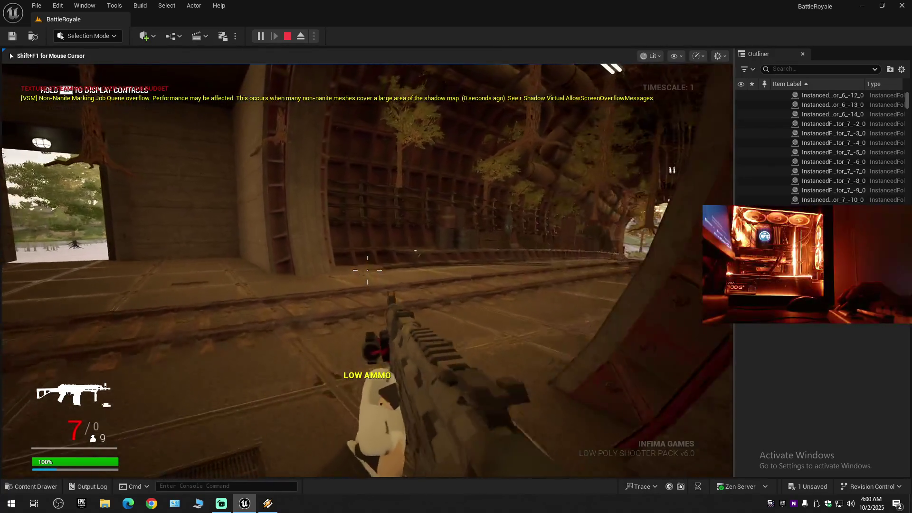
key(w)
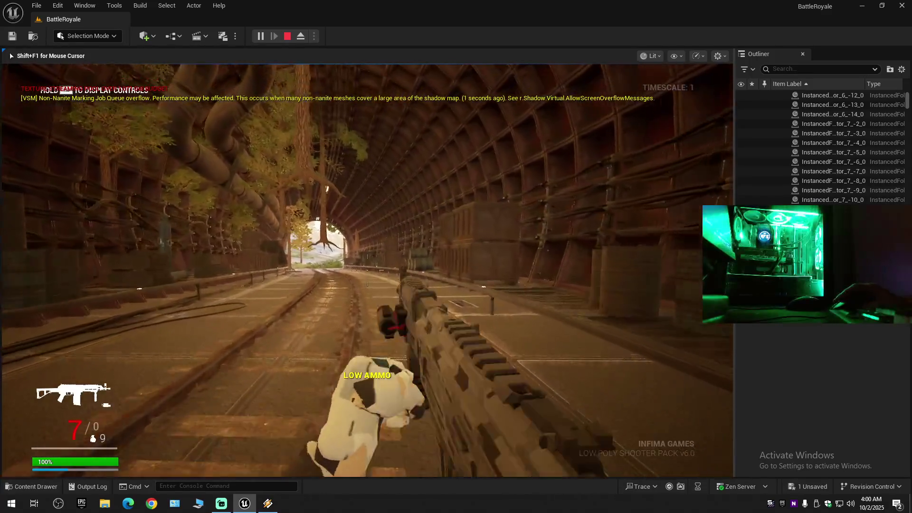
key(w)
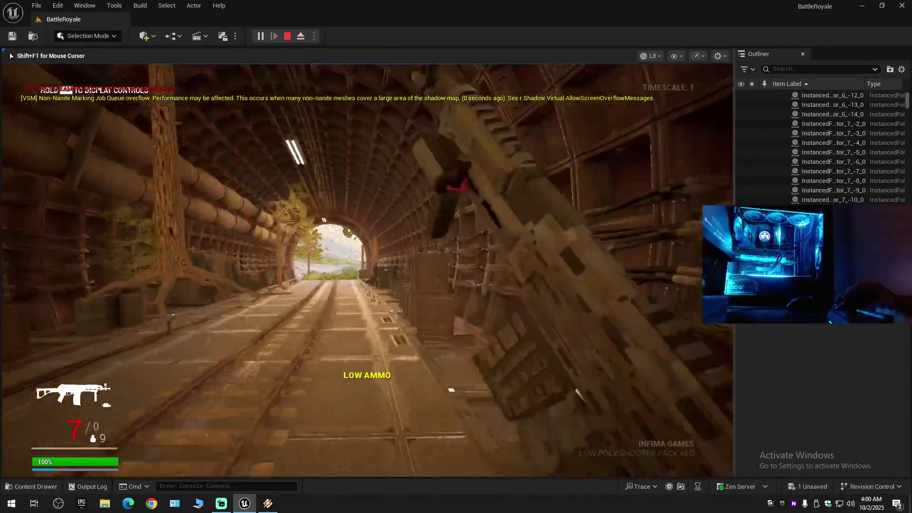
key(w)
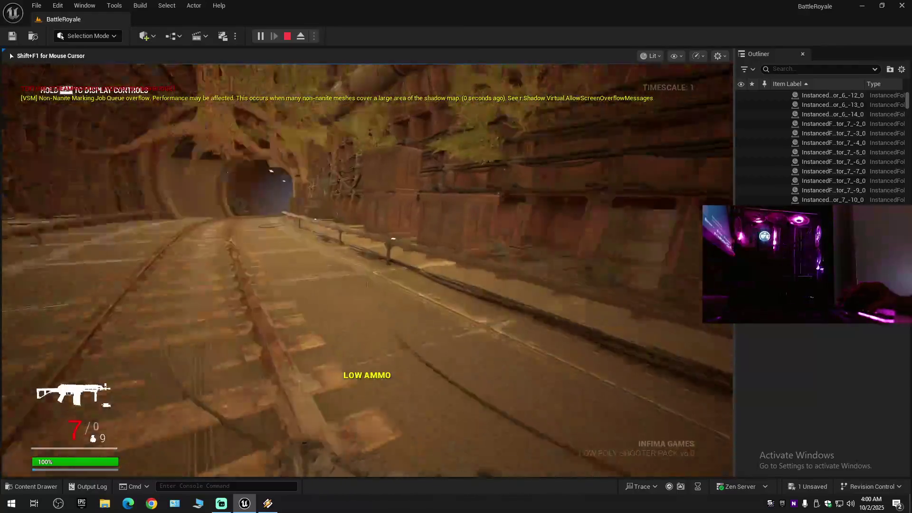
key(w)
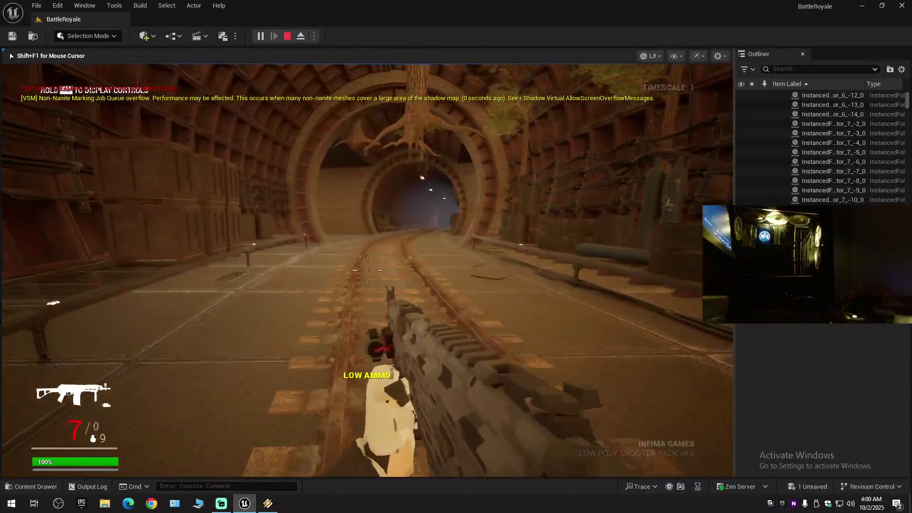
key(w)
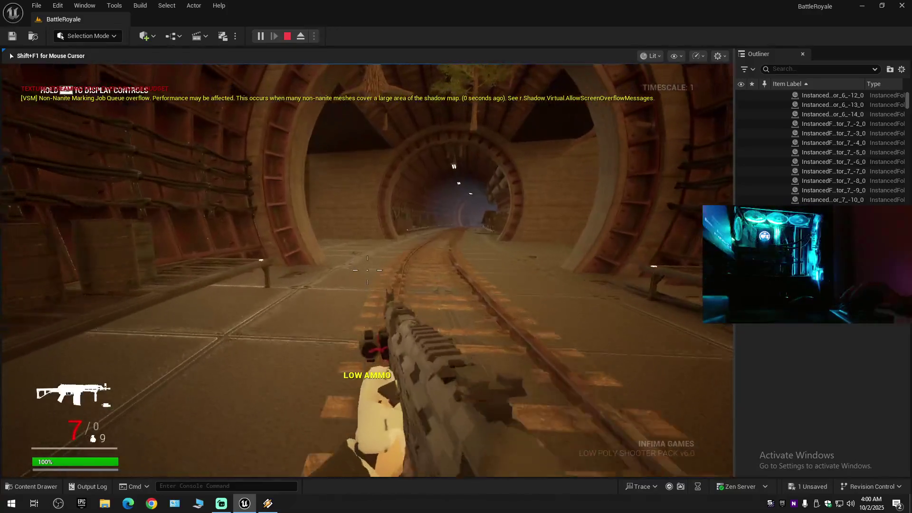
key(w)
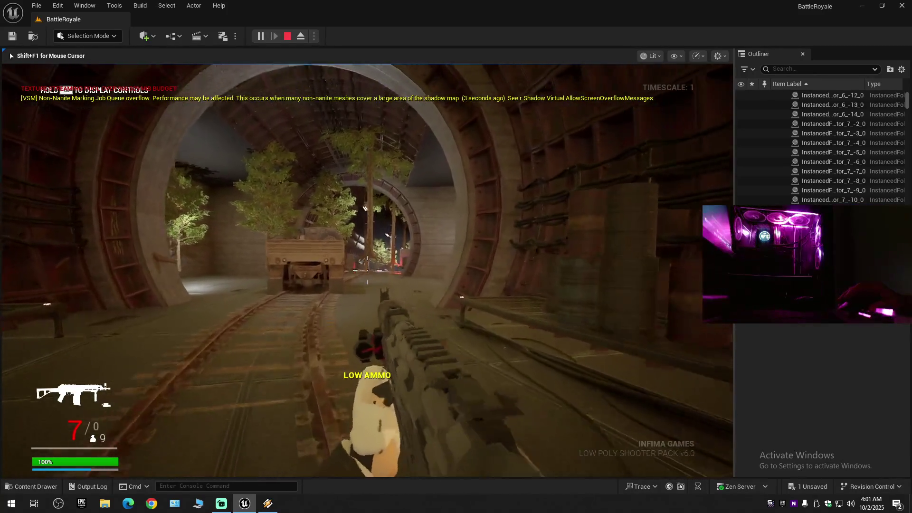
Walk past the truck and the trees along the tracks through the tunnel ring.
key(w)
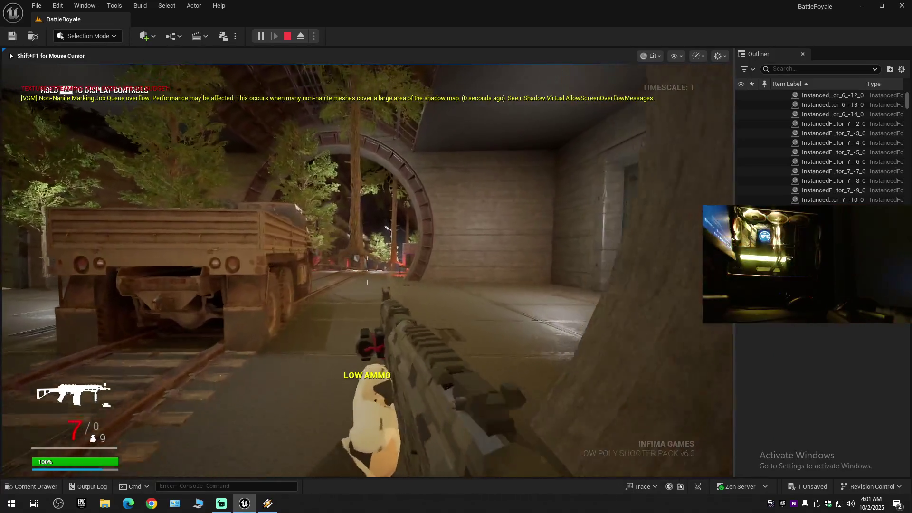
key(w)
key(w)
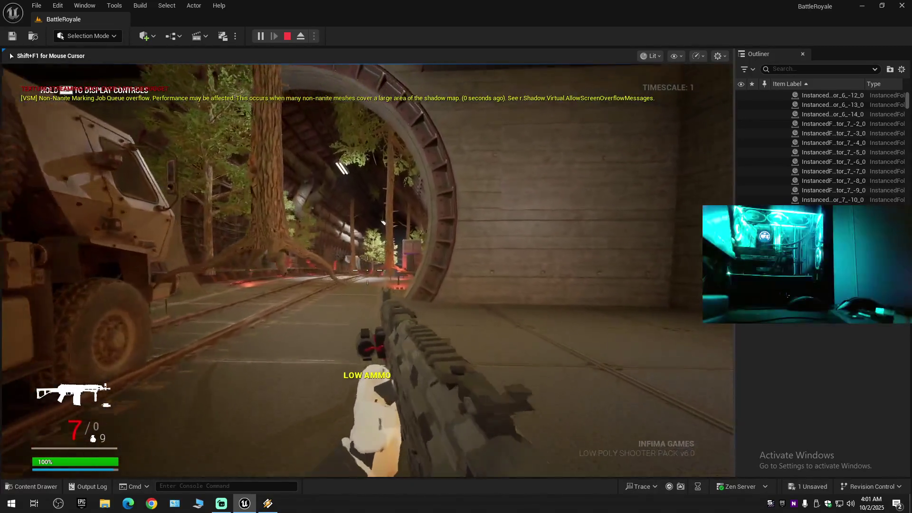
key(w)
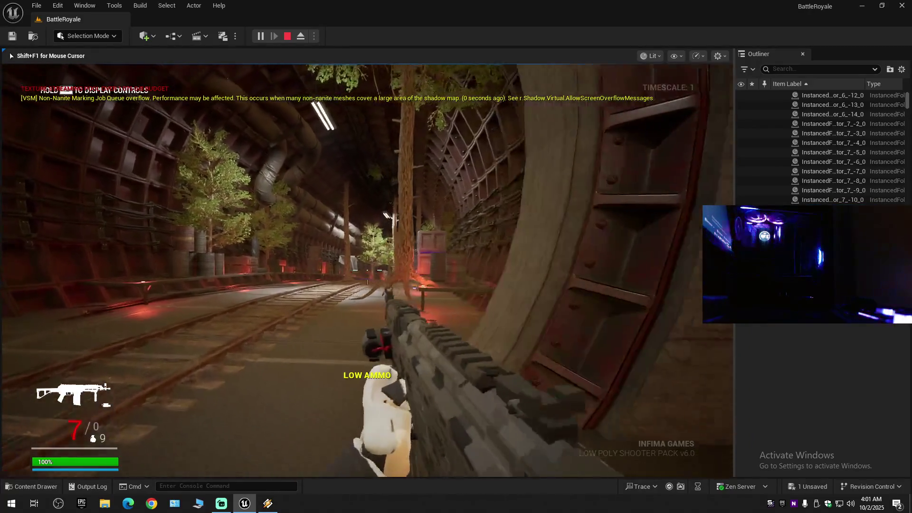
key(w)
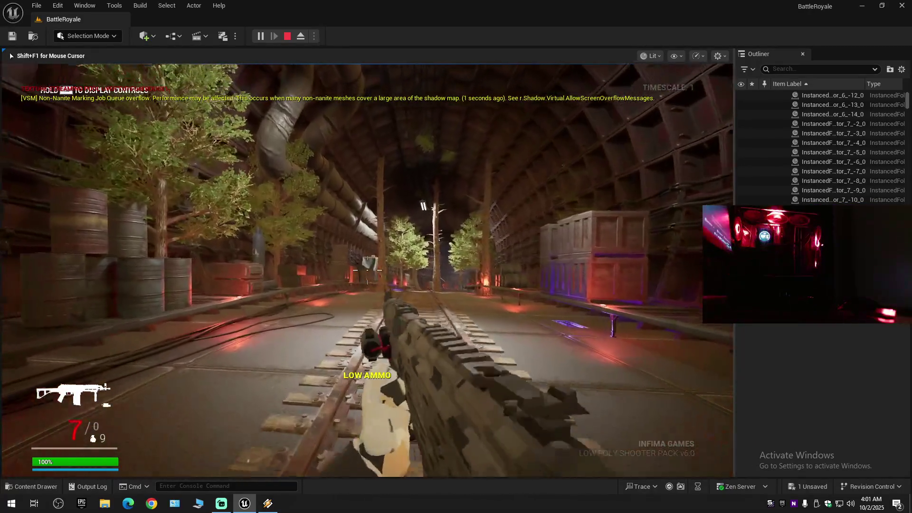
key(w)
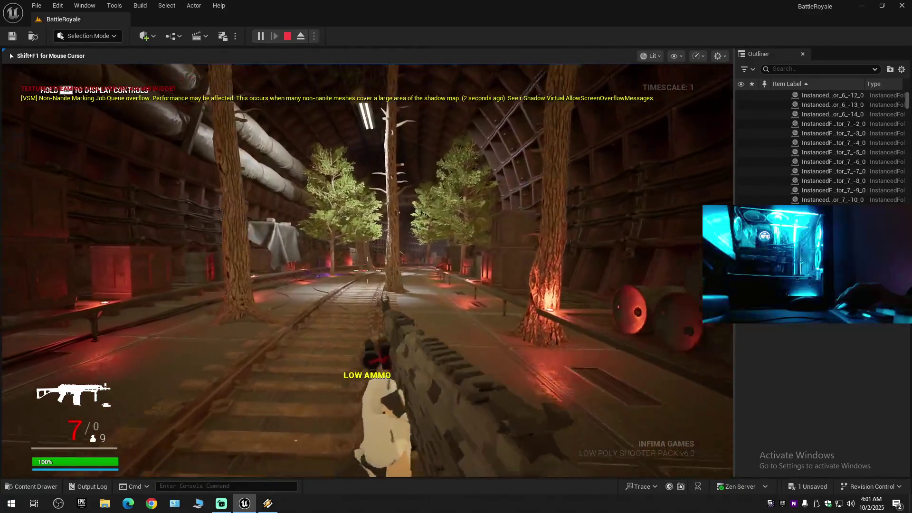
key(w)
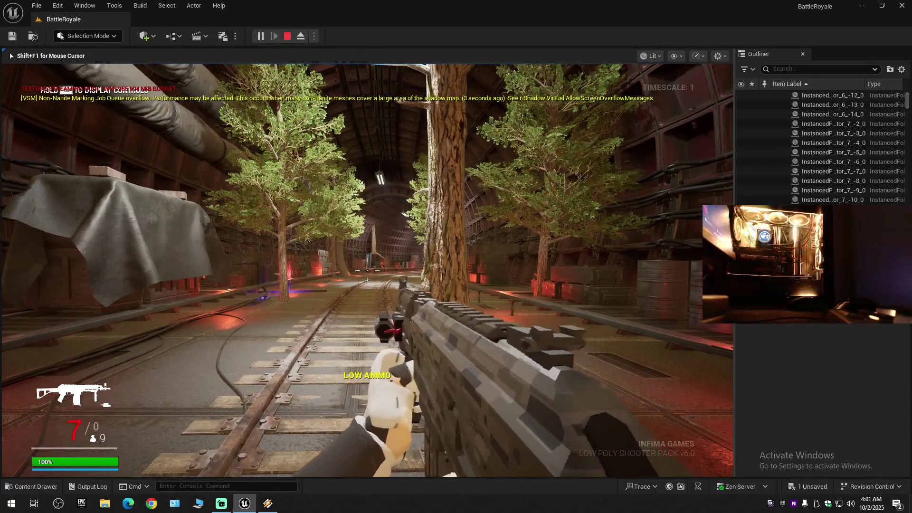
key(w)
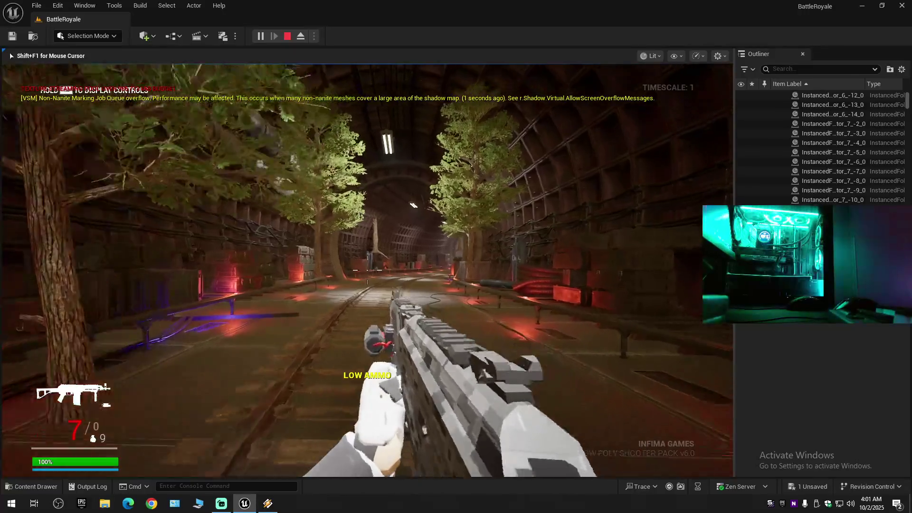
key(w)
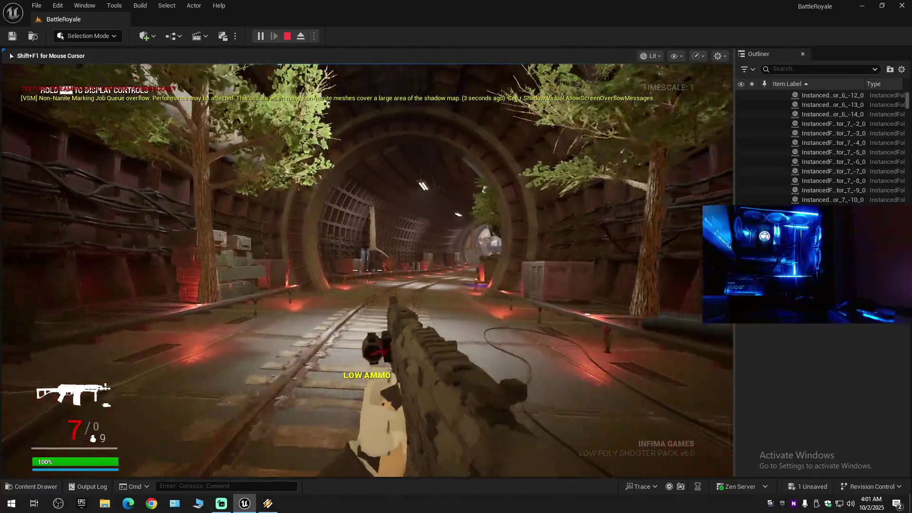
key(w)
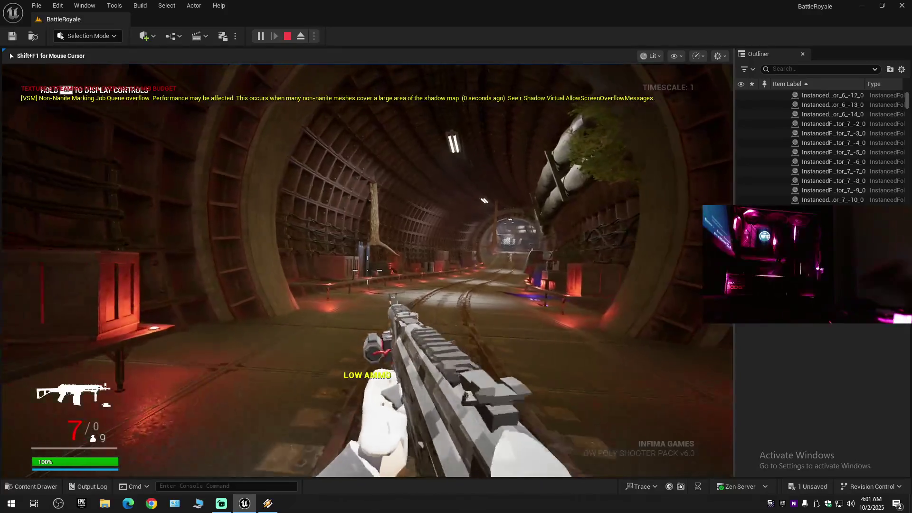
key(w)
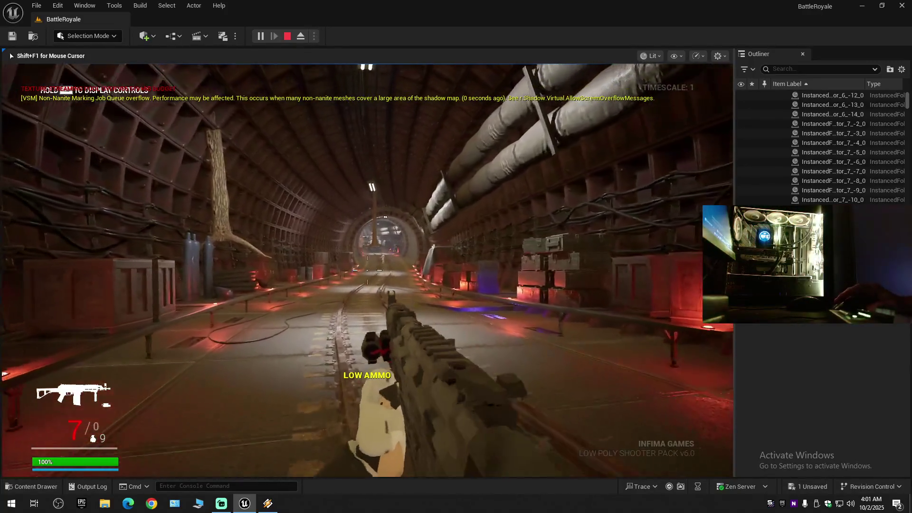
key(w)
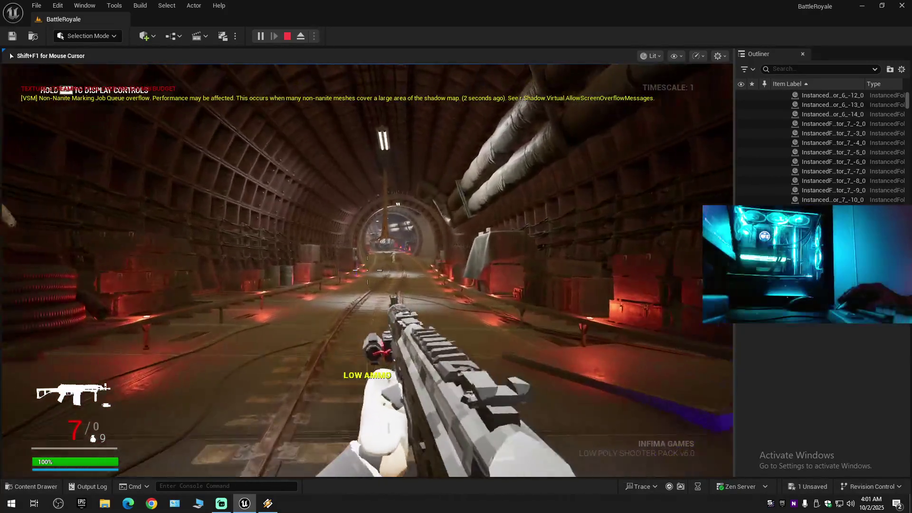
Continue past the tarp-covered crate and wall crates to the mannequin at the far ring.
key(w)
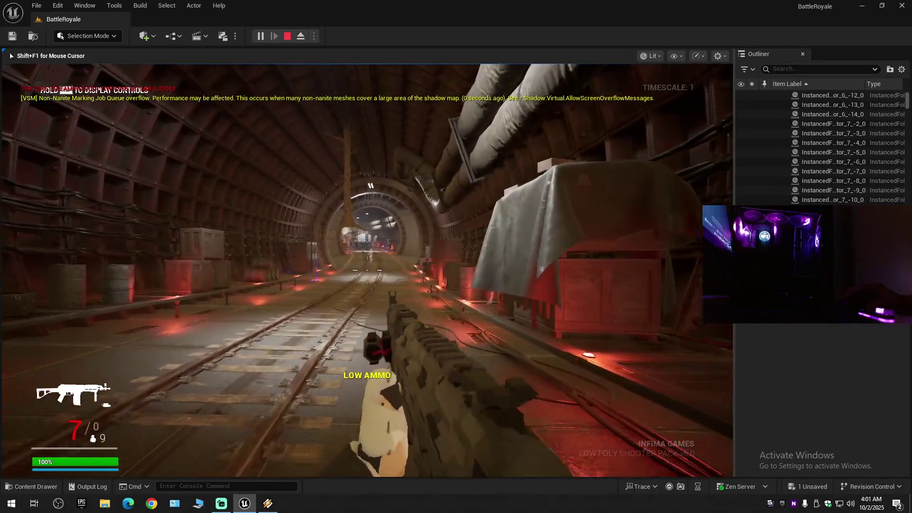
key(w)
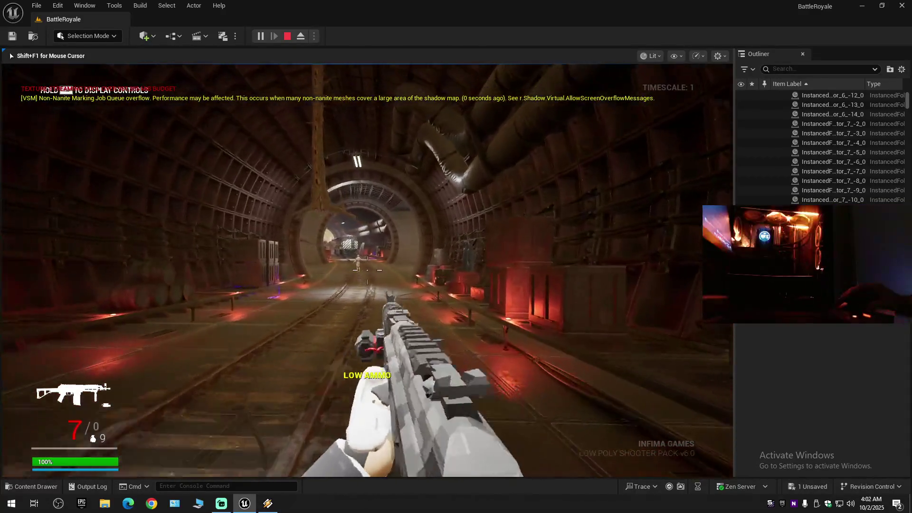
key(w)
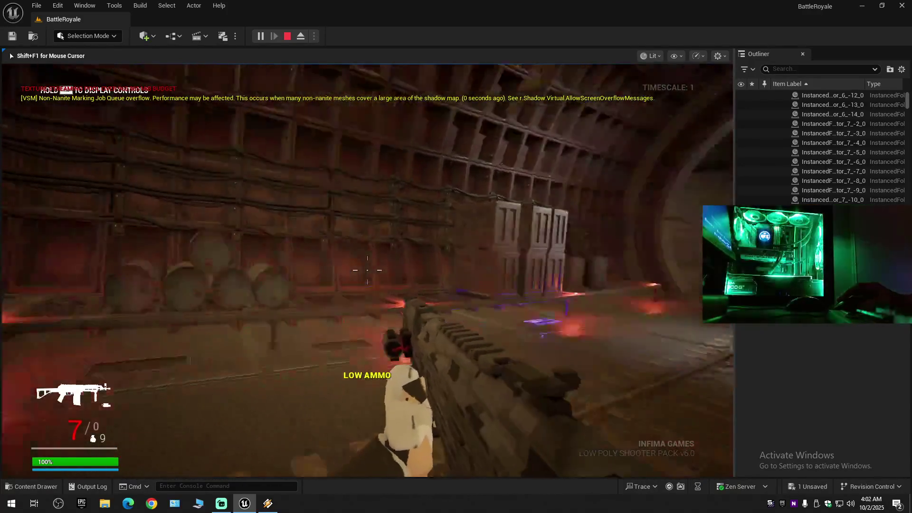
key(w)
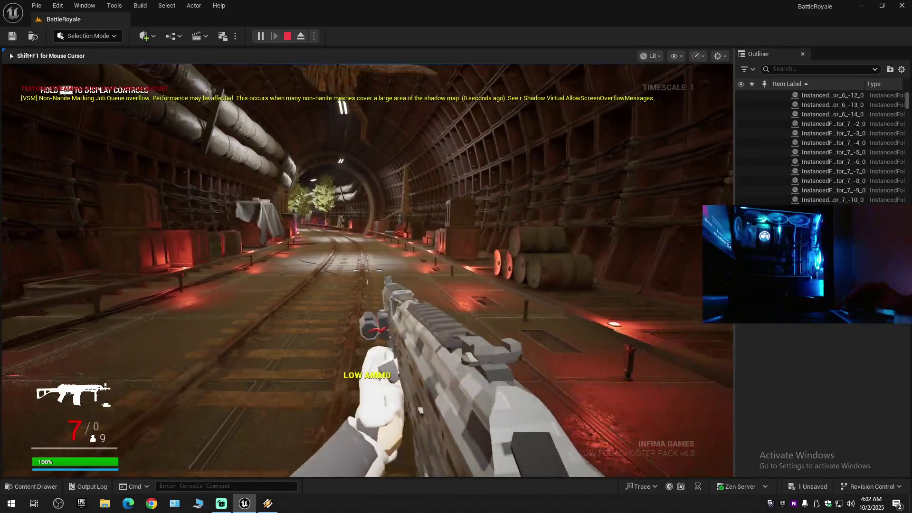
key(w)
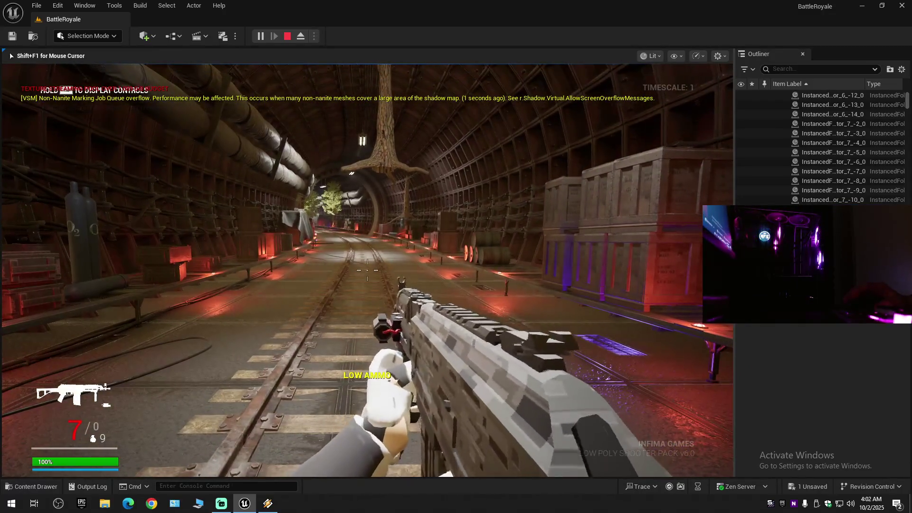
key(w)
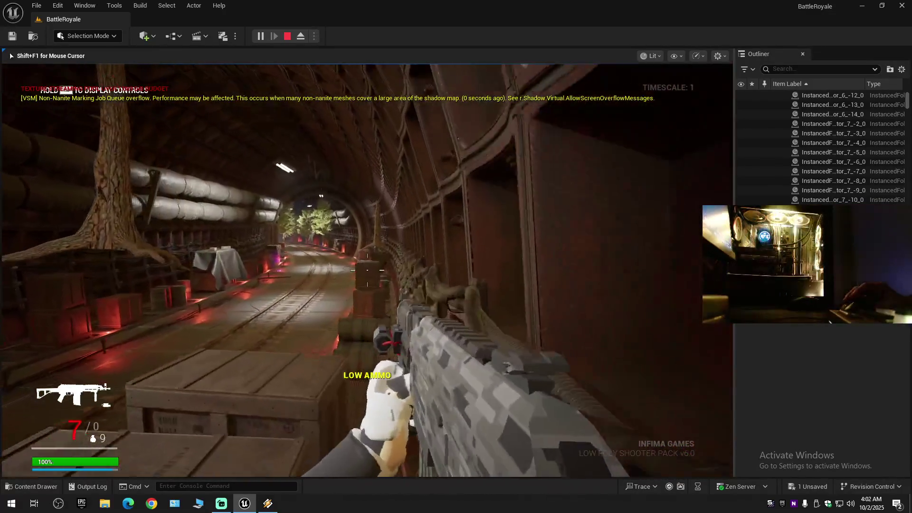
key(w)
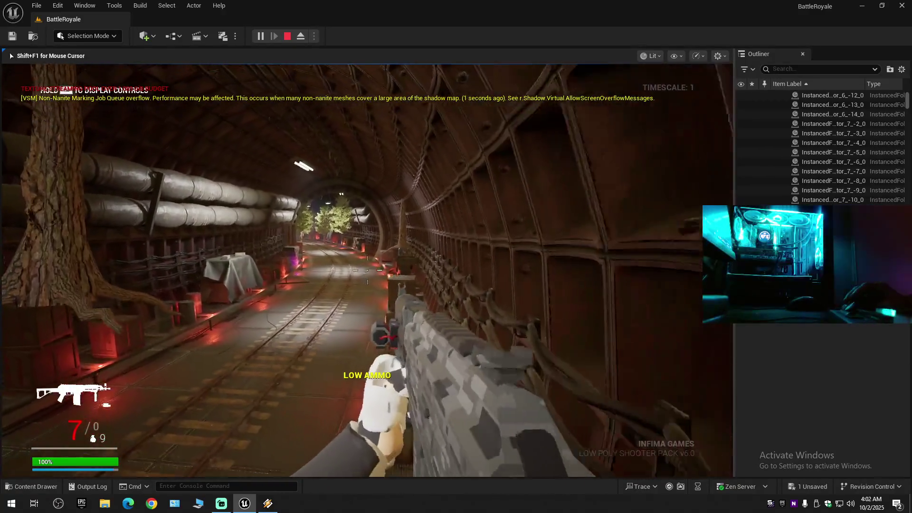
key(w)
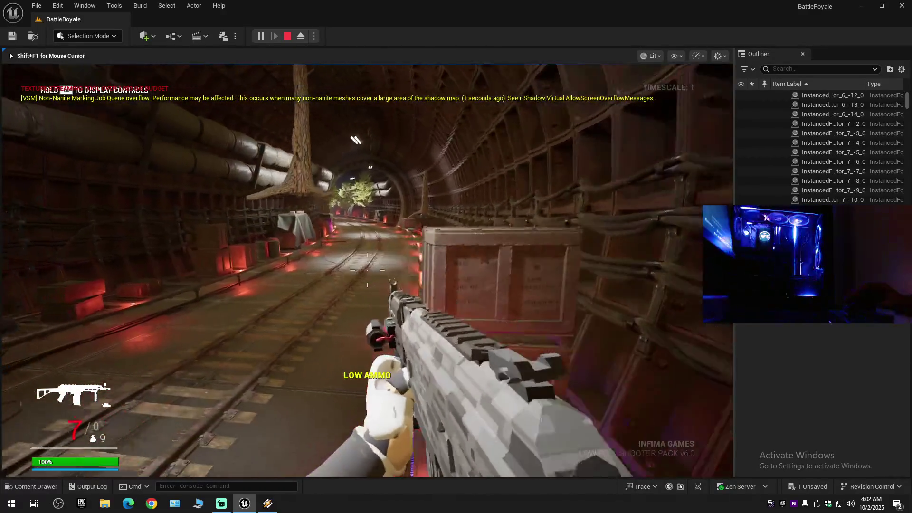
key(w)
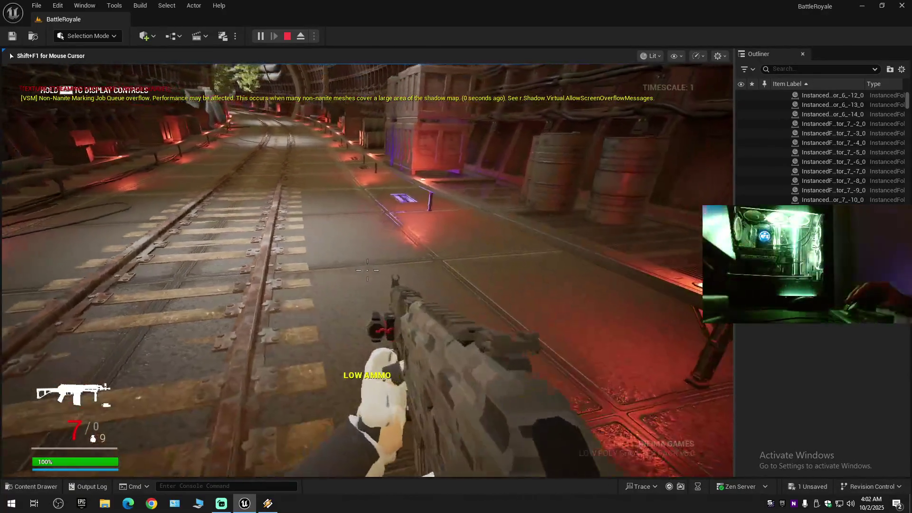
key(w)
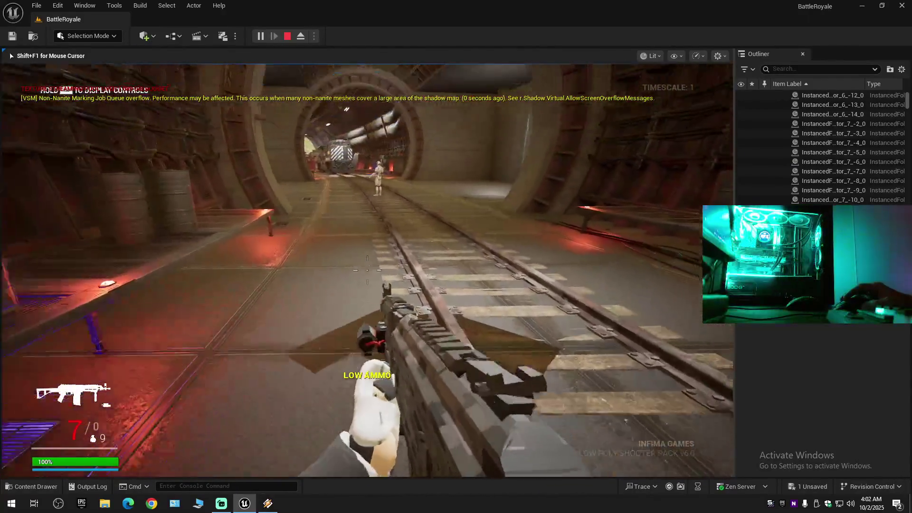
key(w)
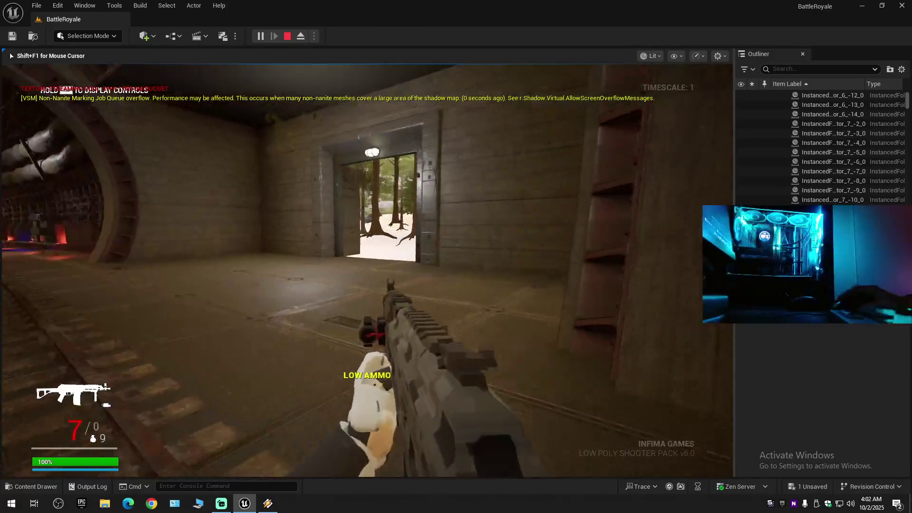
Shoot the mannequin until the rifle is empty and walk into the tunnel arch.
click(367, 270)
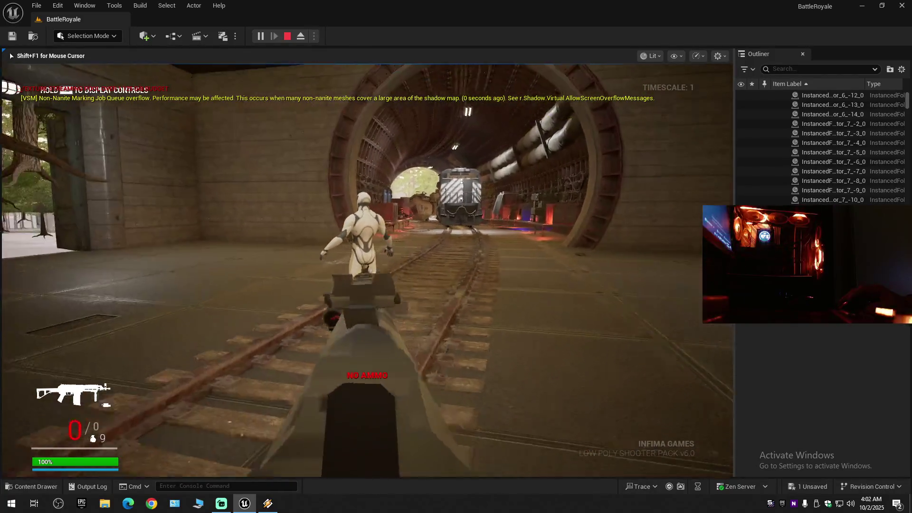
key(w)
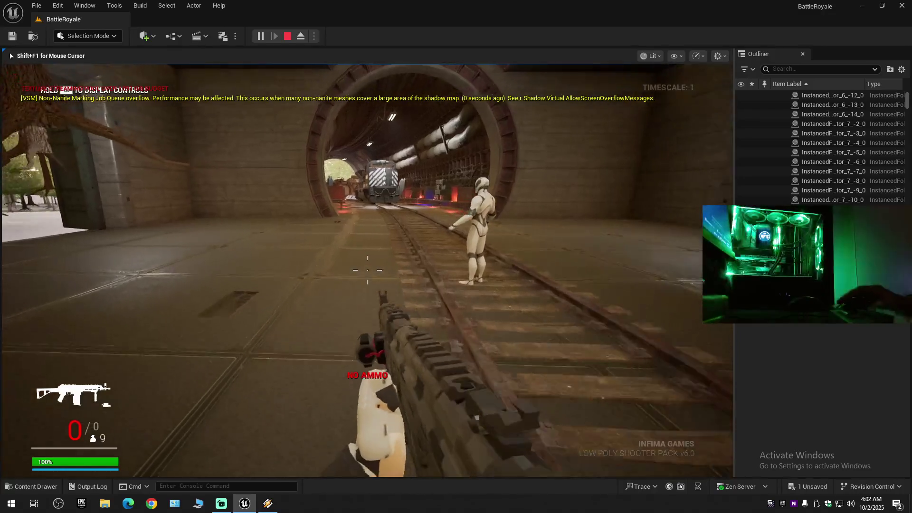
key(w)
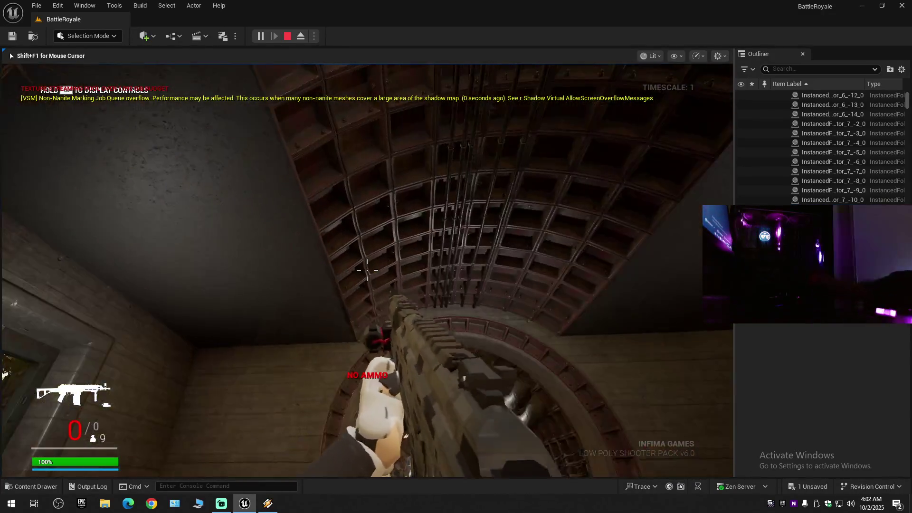
mouse_move(368, 270)
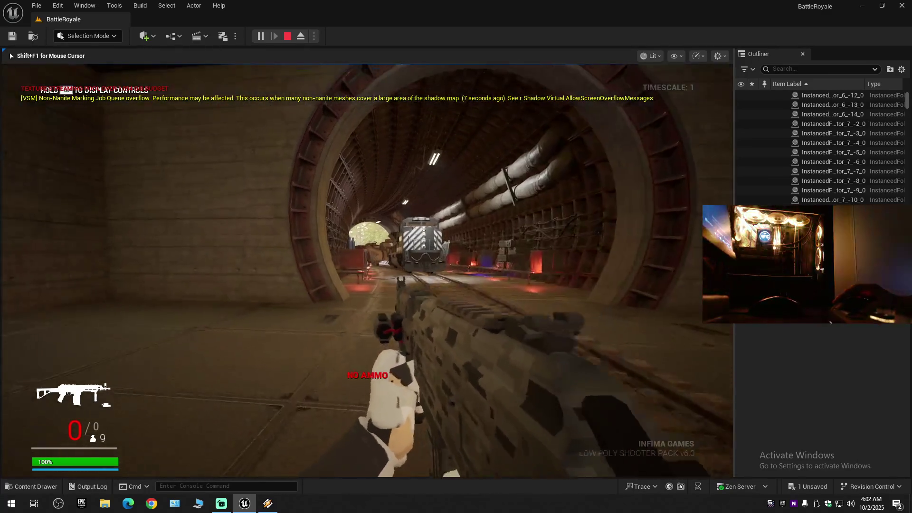
Walk down the tunnel to the locomotive and aim down sights at it.
key(w)
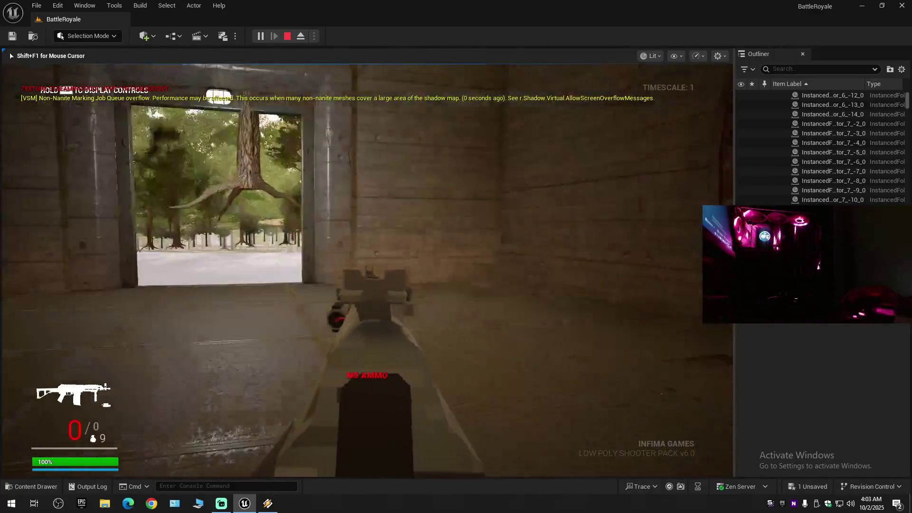
key(w)
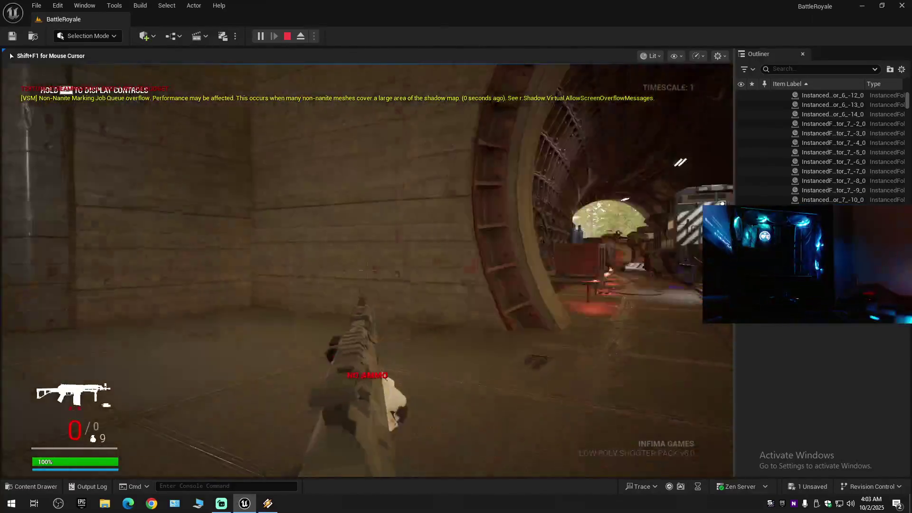
key(w)
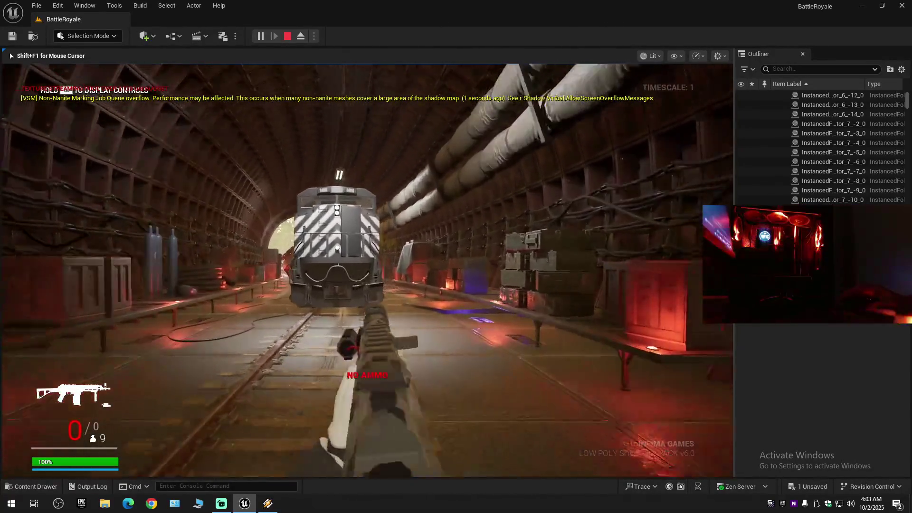
right_click(367, 270)
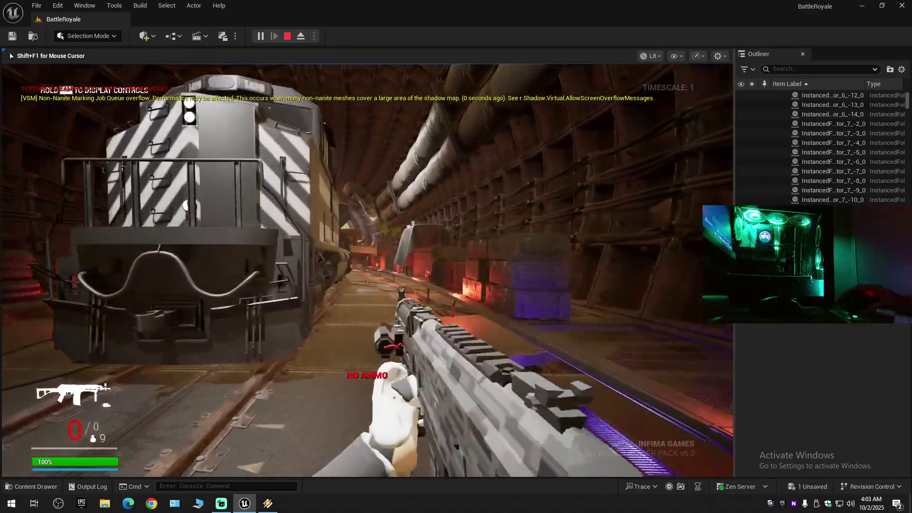
mouse_move(367, 269)
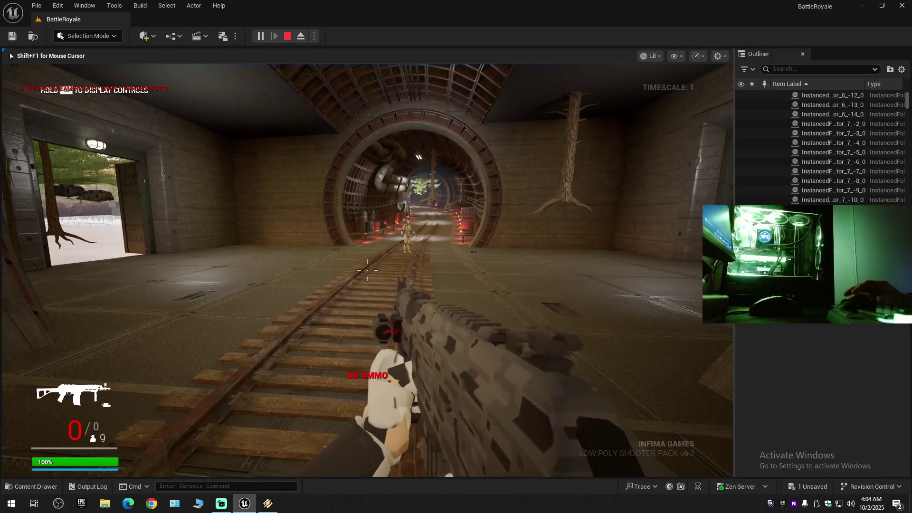
Walk along the rails through the tunnel ring to the bot, then switch to the rainbow camo scoped rifle.
key(w)
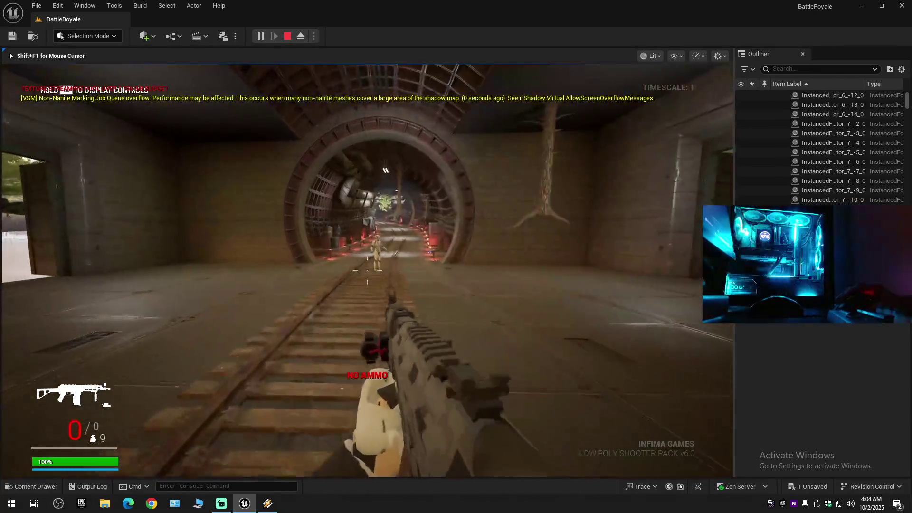
key(w)
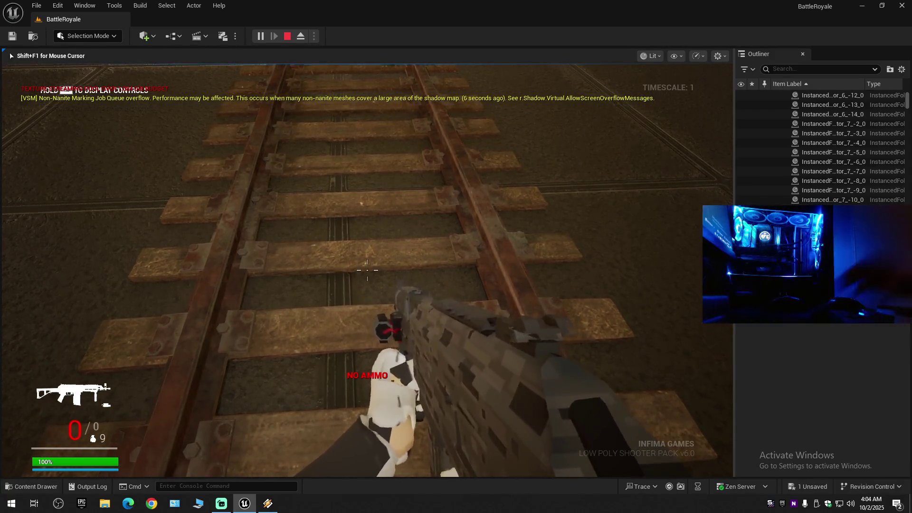
mouse_move(367, 270)
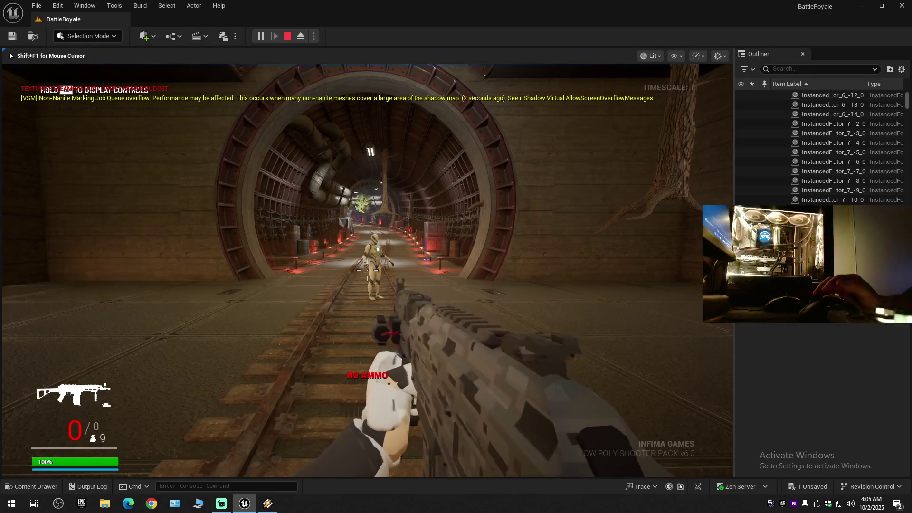
key(w)
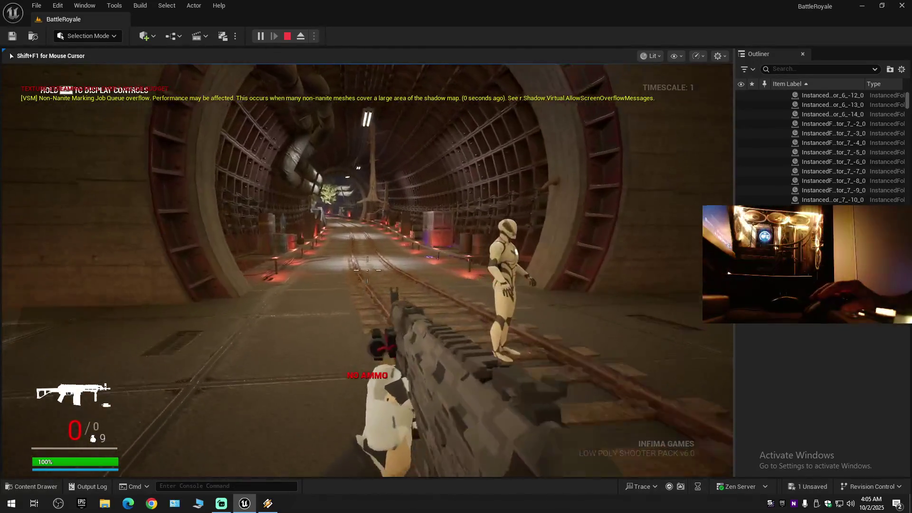
scroll(368, 269, down, 1)
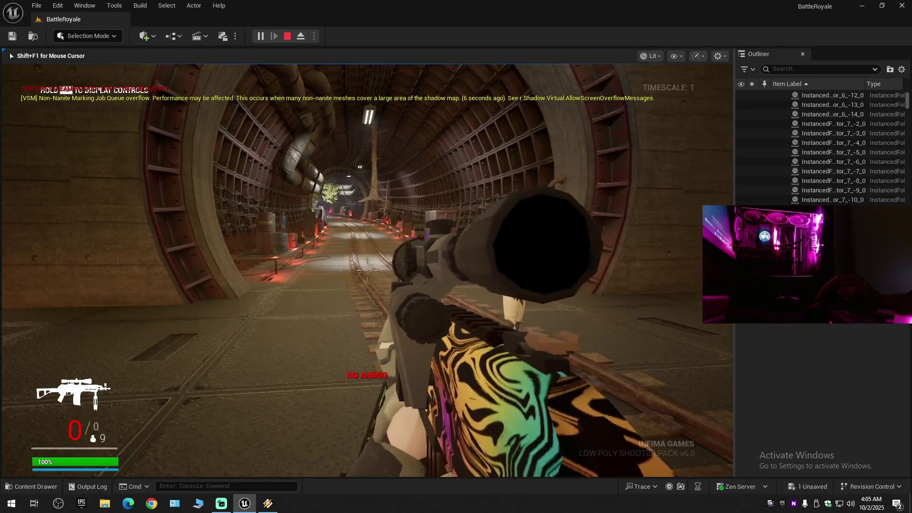
Scope the sniper rifle, switch to another rifle, scope and lower it, then inspect it.
right_click(367, 269)
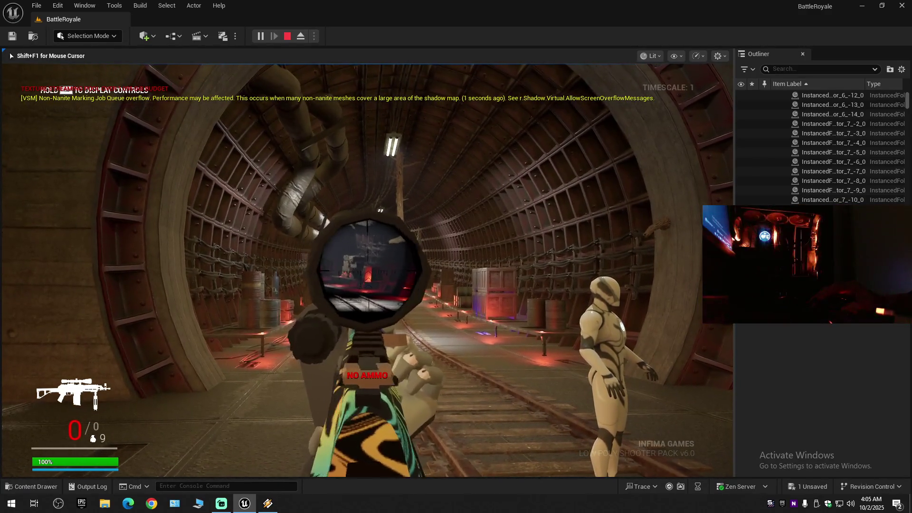
scroll(368, 270, down, 1)
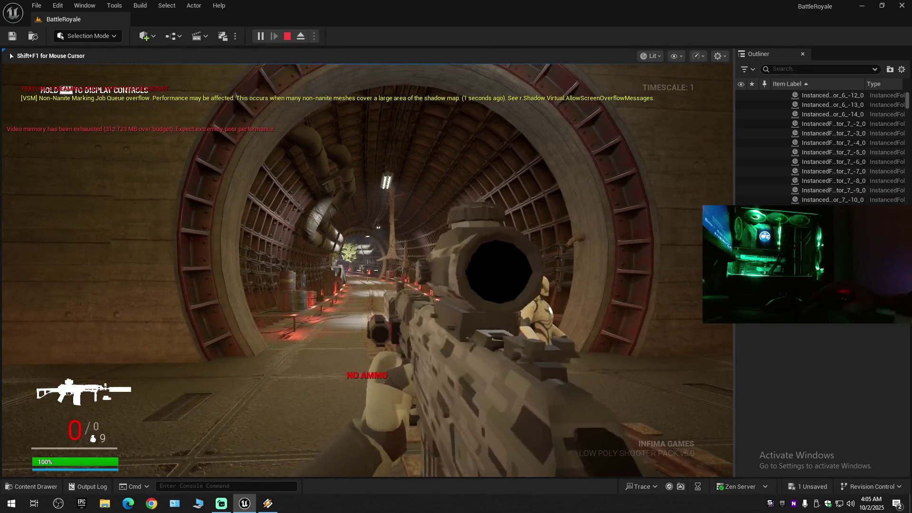
right_click(367, 270)
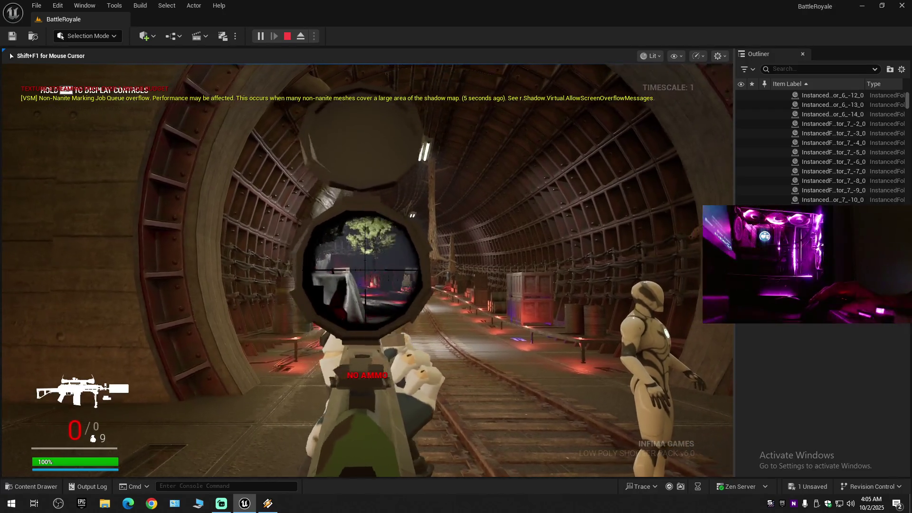
right_click(367, 269)
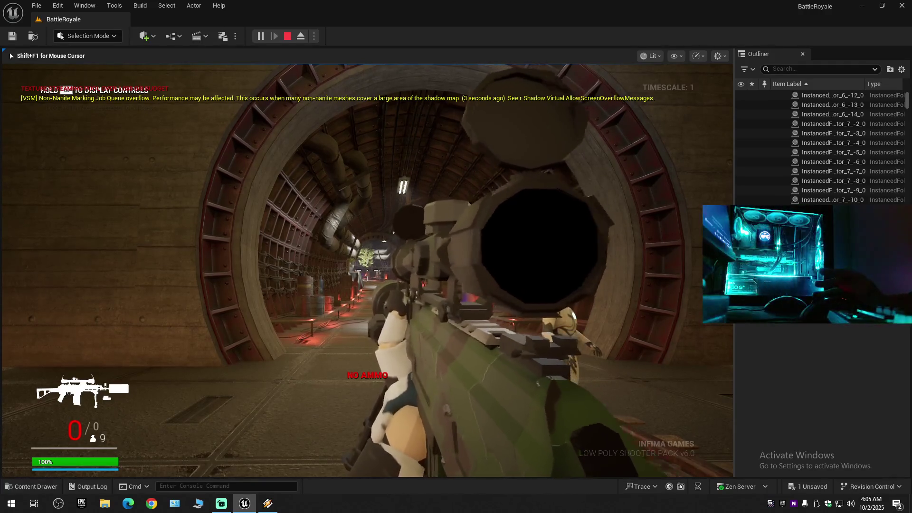
key(t)
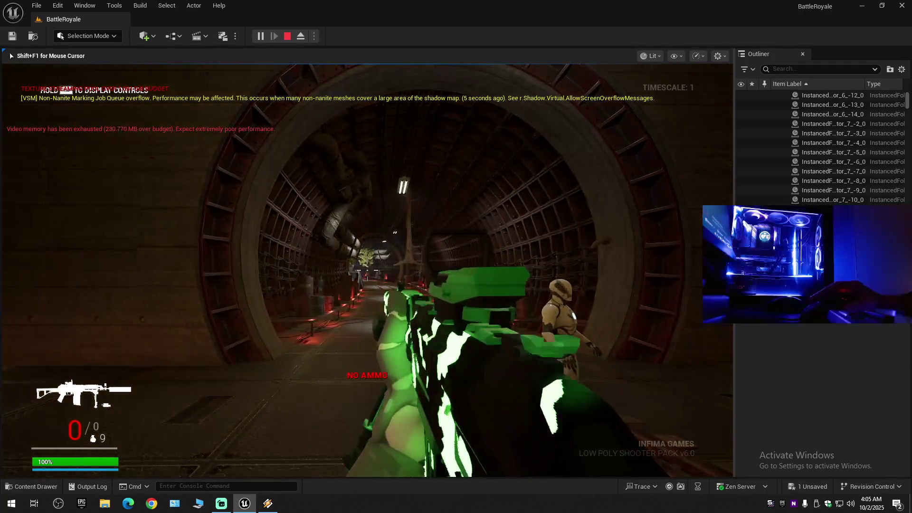
Advance down the tunnel throwing three grenades, leaving 6.
key(w)
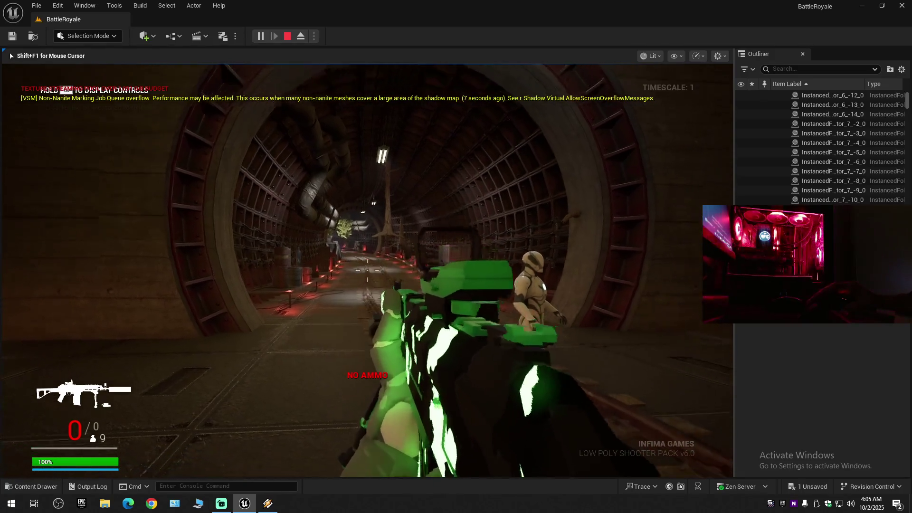
key(w)
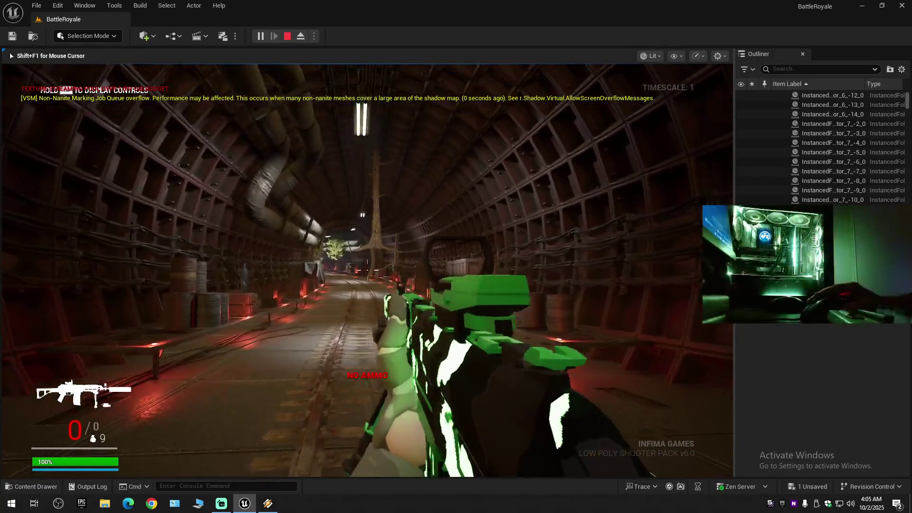
key(g)
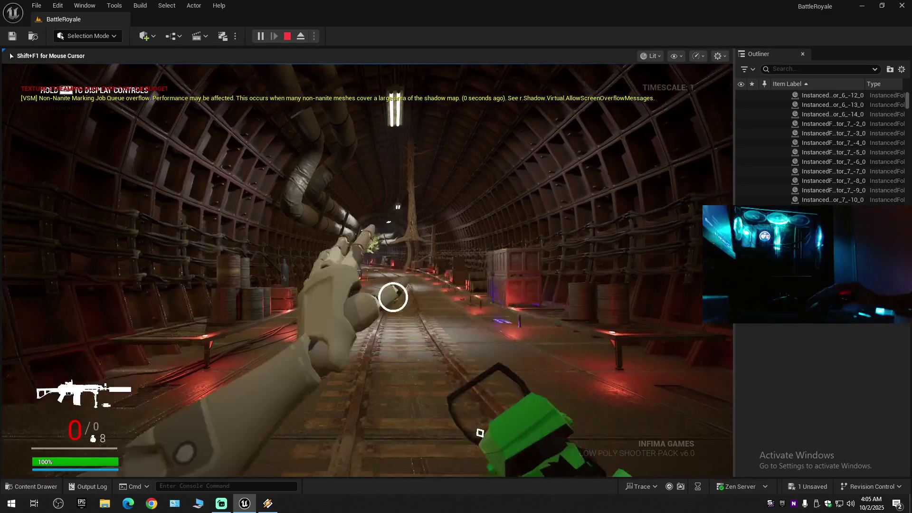
key(g)
key(g)
key(w)
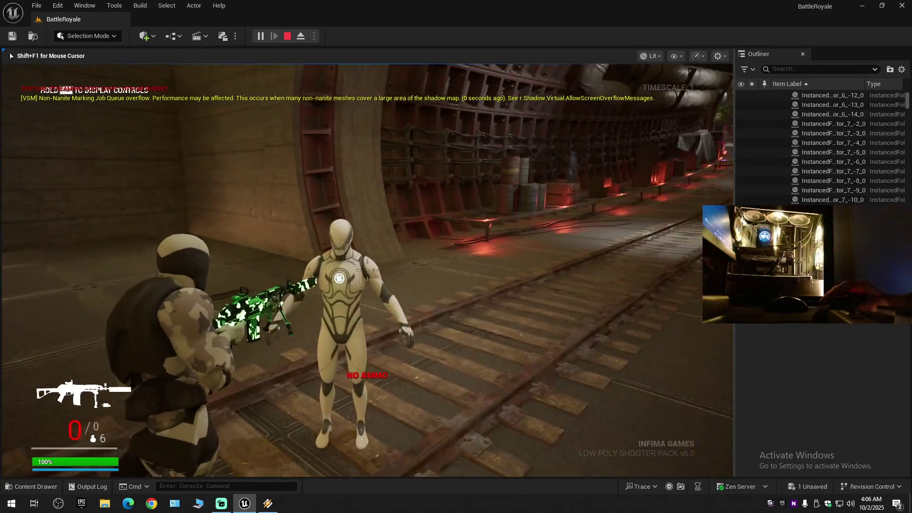
Walk the test character down the rail tunnel past the crates and barrels.
key(w)
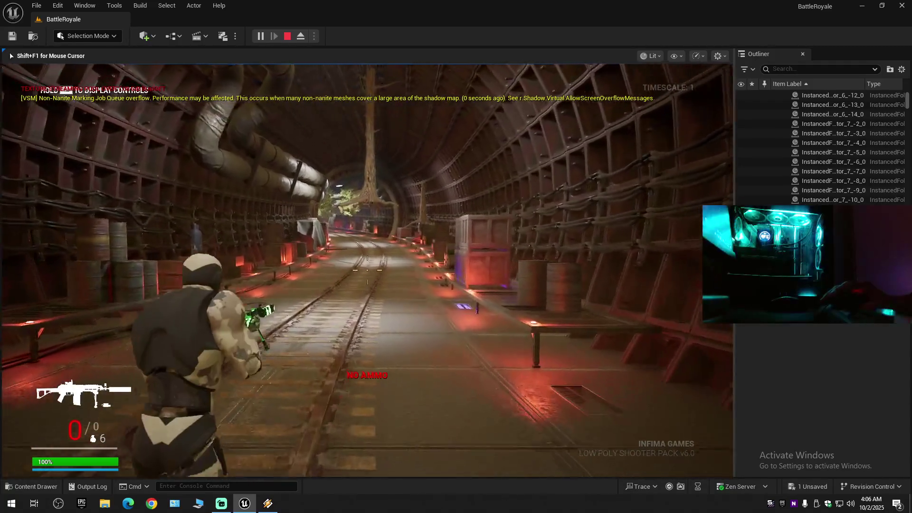
key(w)
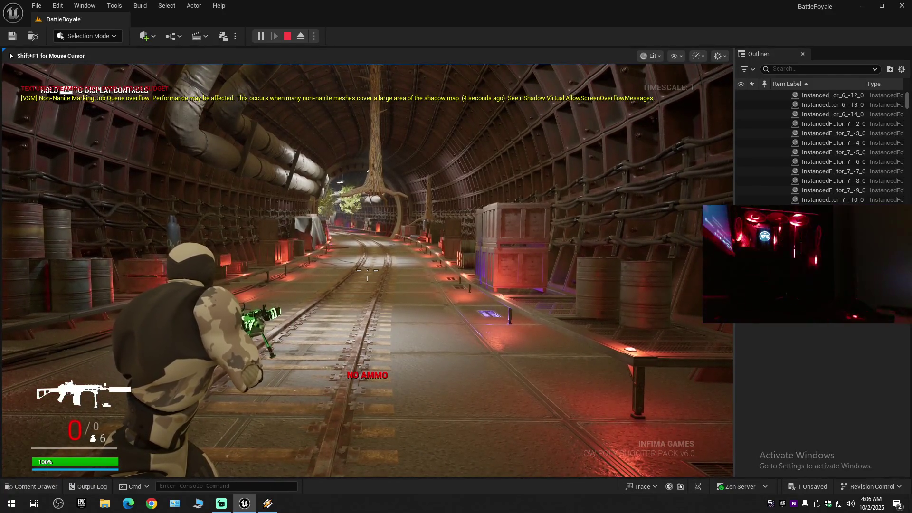
key(w)
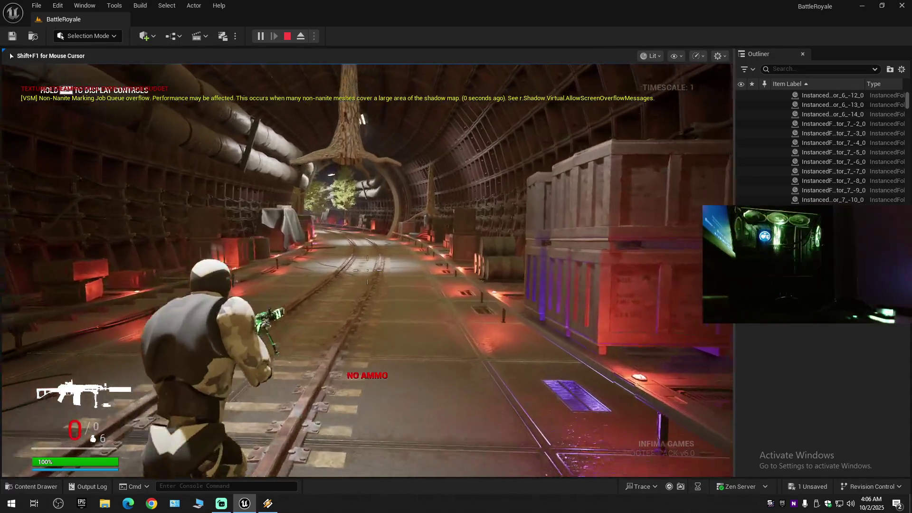
key(w)
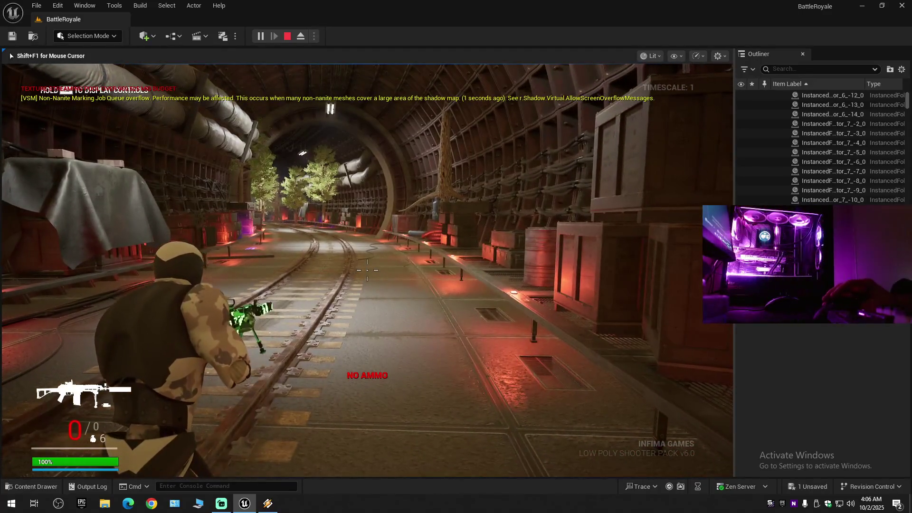
Bring up the Winamp player from Start, return to the game, and end the play session.
key(super)
click(268, 503)
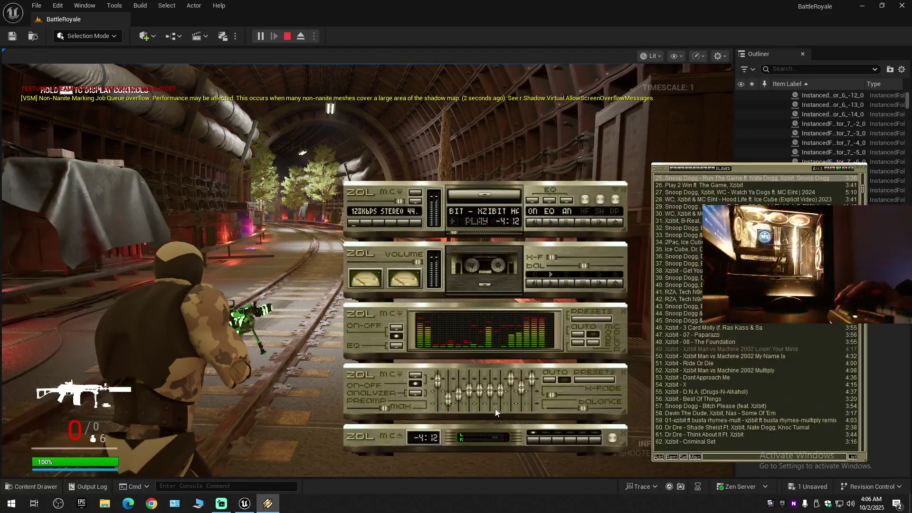
key(alt+Tab)
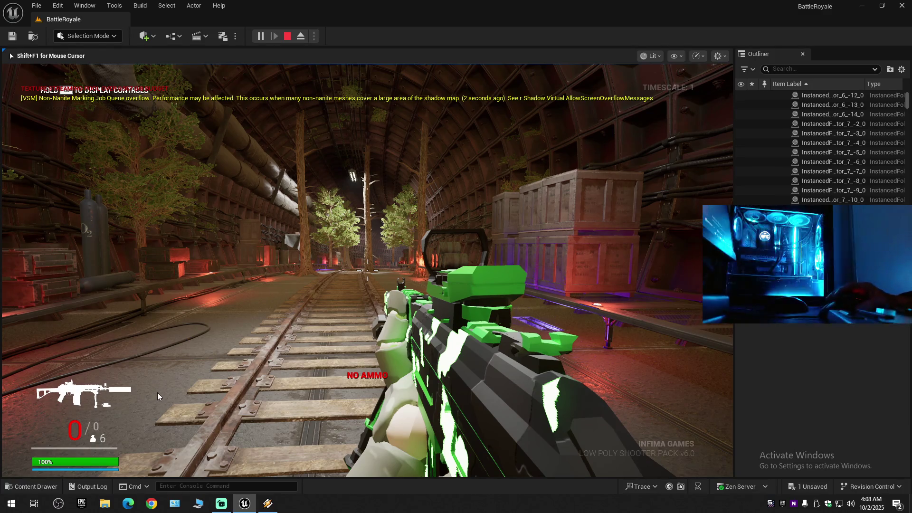
key(Escape)
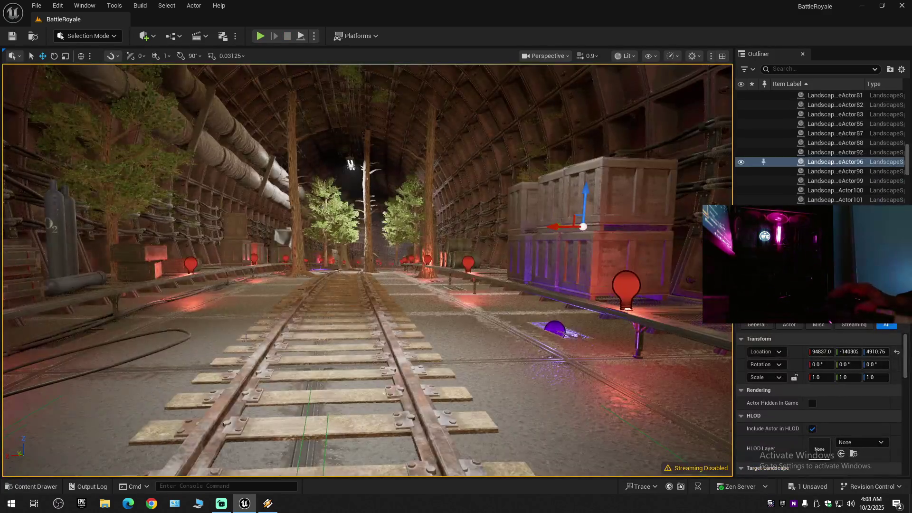
Collapse the whole Outliner and expand BattleRoyale (Editor) to its top-level folders.
click(905, 70)
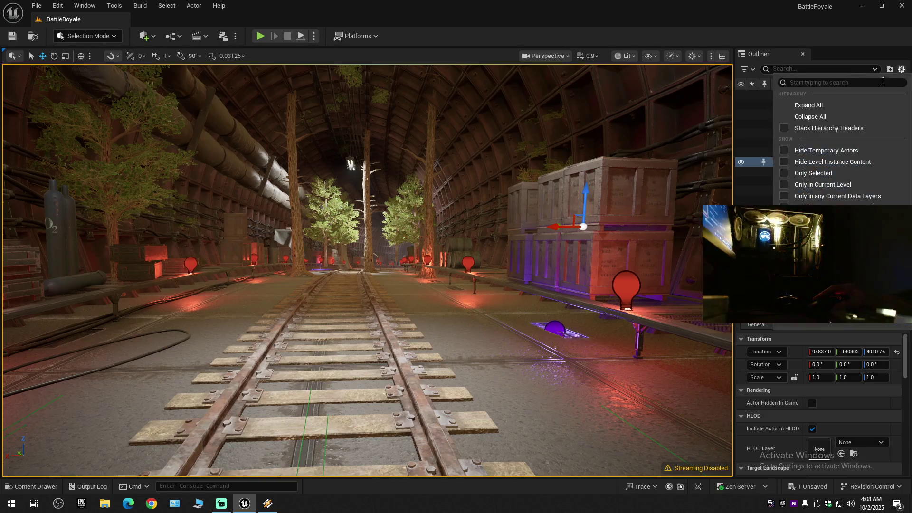
click(790, 114)
click(779, 96)
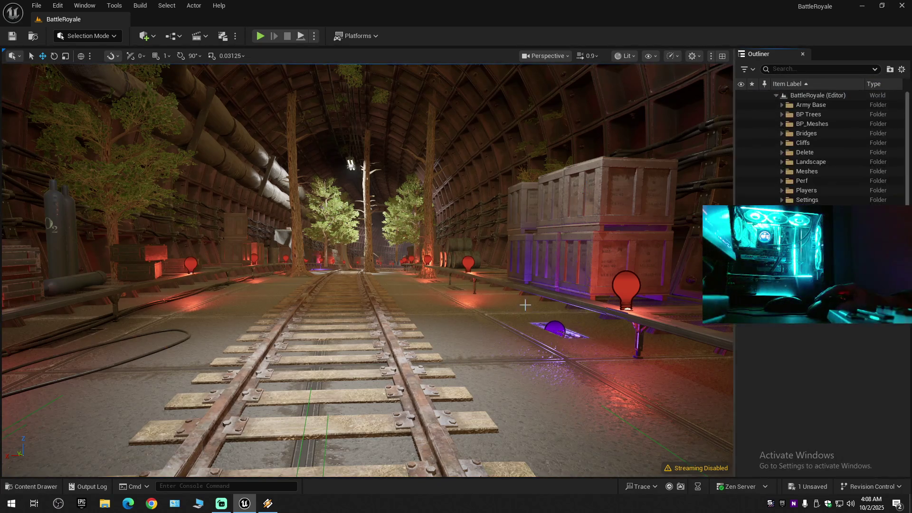
Show Winamp from the taskbar, send it back behind the editor, and fly into the next tunnel room.
click(268, 502)
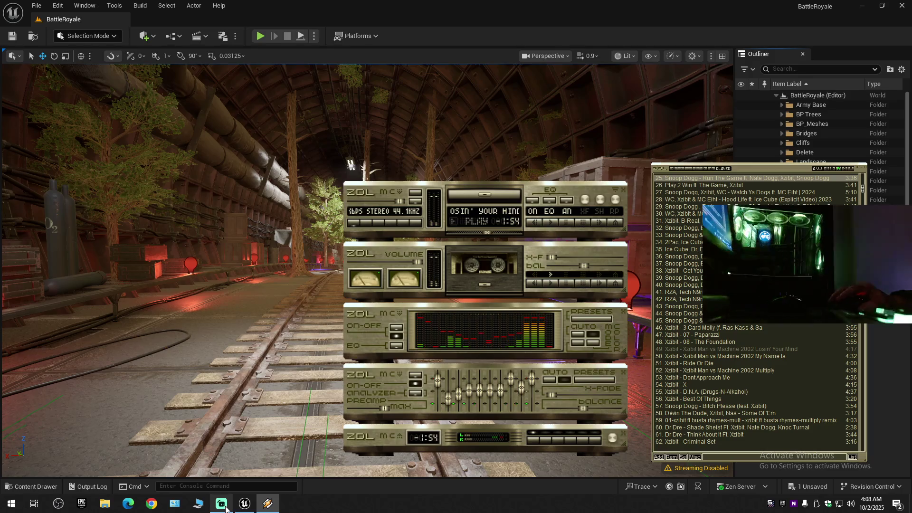
click(245, 504)
drag(421, 326, 422, 326)
Fly into the tree tunnel, focus on the tree's foliage actor, and look toward the sea and hillside.
drag(211, 263, 211, 263)
click(239, 246)
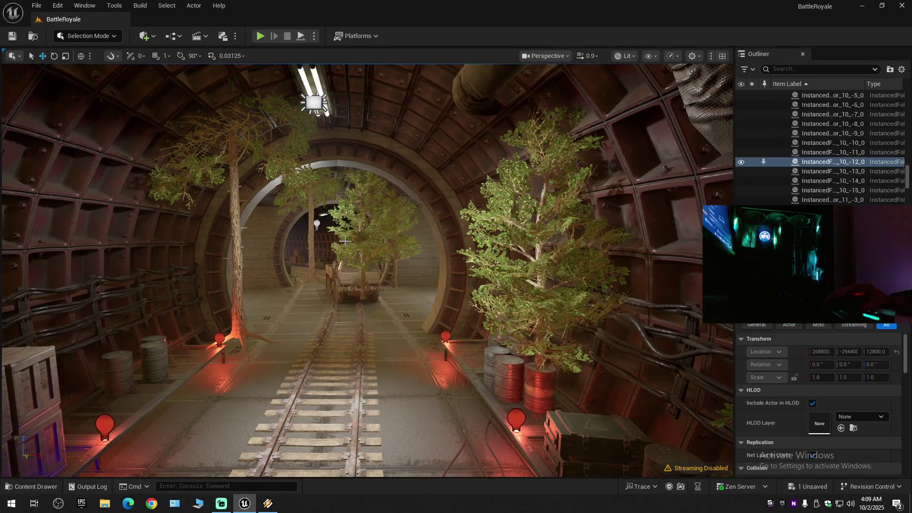
key(f)
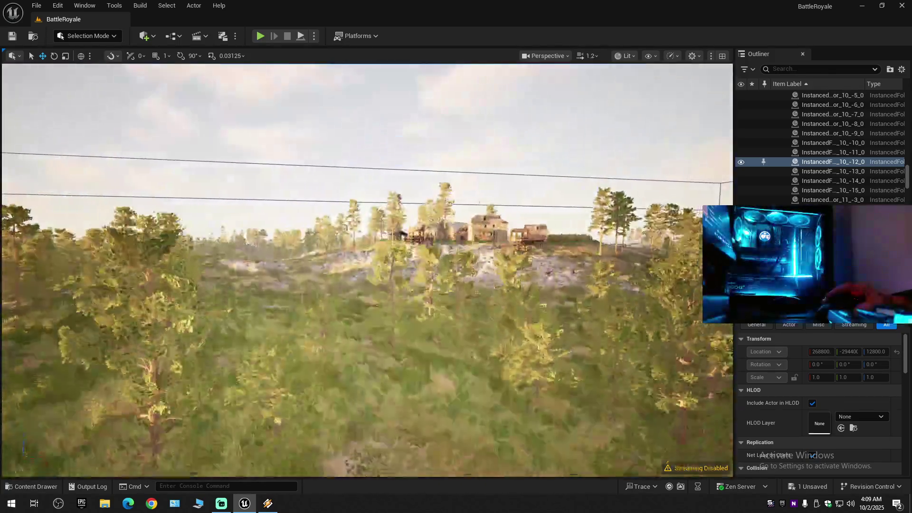
drag(239, 246, 238, 246)
drag(419, 246, 420, 246)
right_click(370, 273)
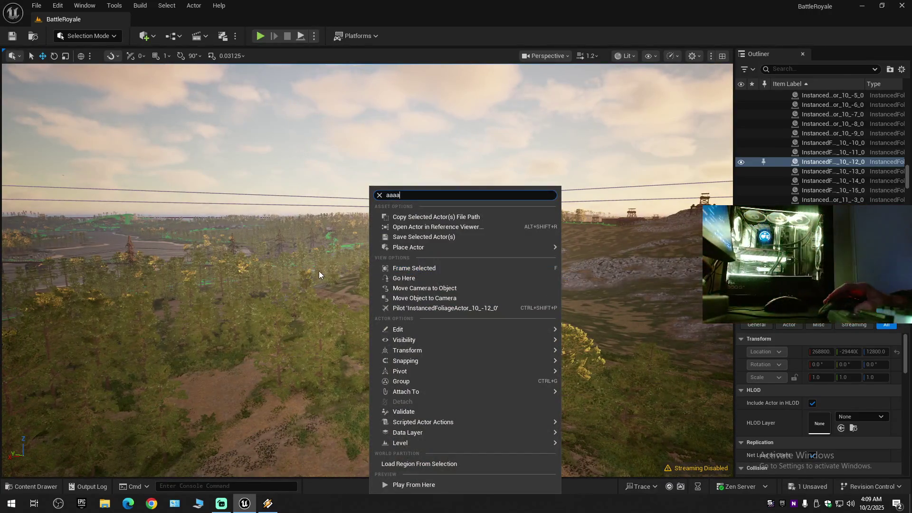
click(364, 160)
Adjust camera speed and fly over the hills onto the rocky slope below the watchtower.
drag(347, 193, 350, 197)
scroll(347, 194, up, 1)
scroll(350, 198, up, 2)
drag(375, 321, 398, 337)
scroll(375, 322, up, 1)
scroll(374, 321, down, 1)
scroll(397, 337, down, 1)
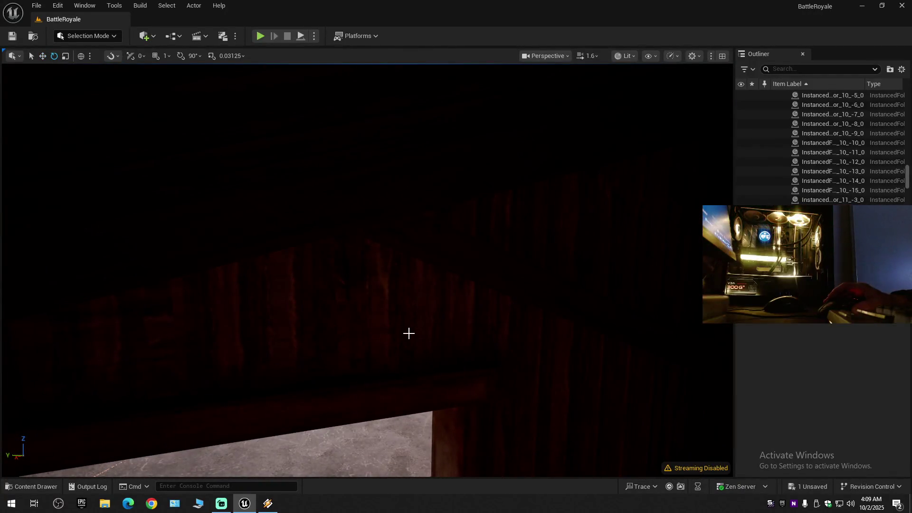
Fly back out to the watchtower and collapse the Outliner to the level's folders.
right_click(389, 316)
key(Escape)
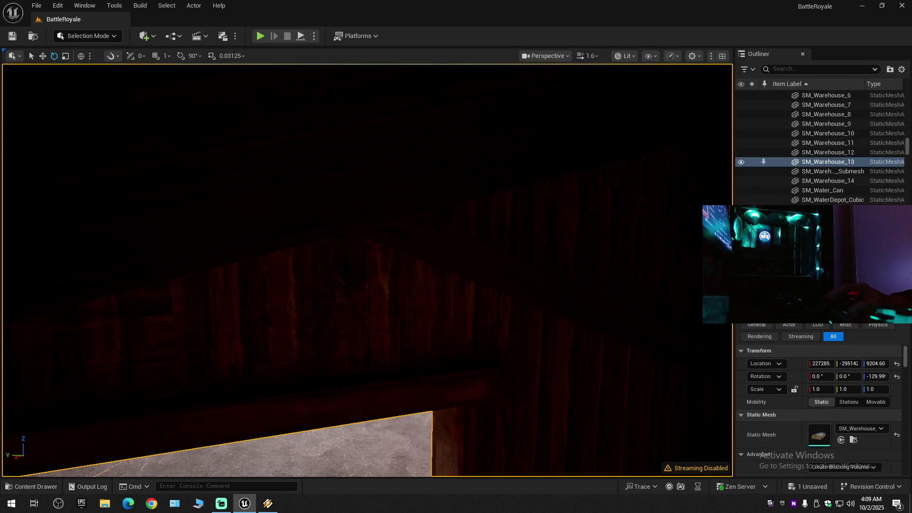
drag(382, 279, 374, 246)
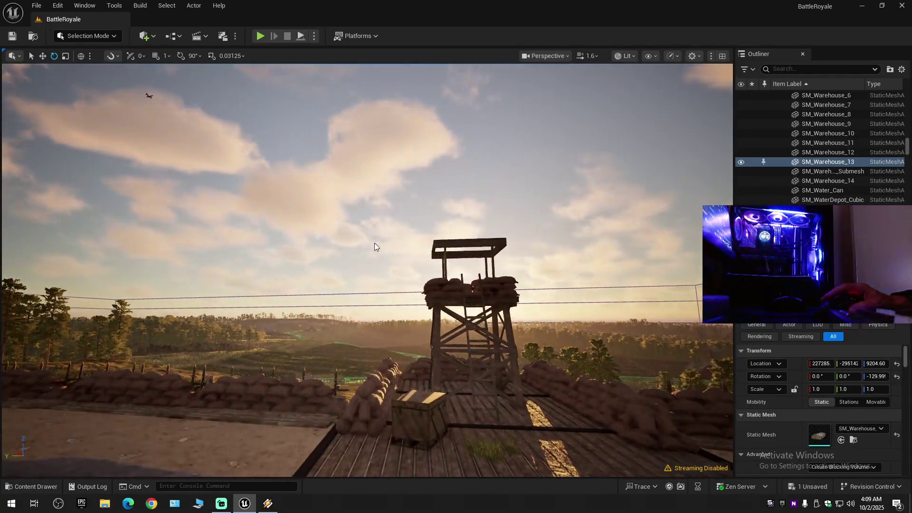
click(902, 69)
click(832, 115)
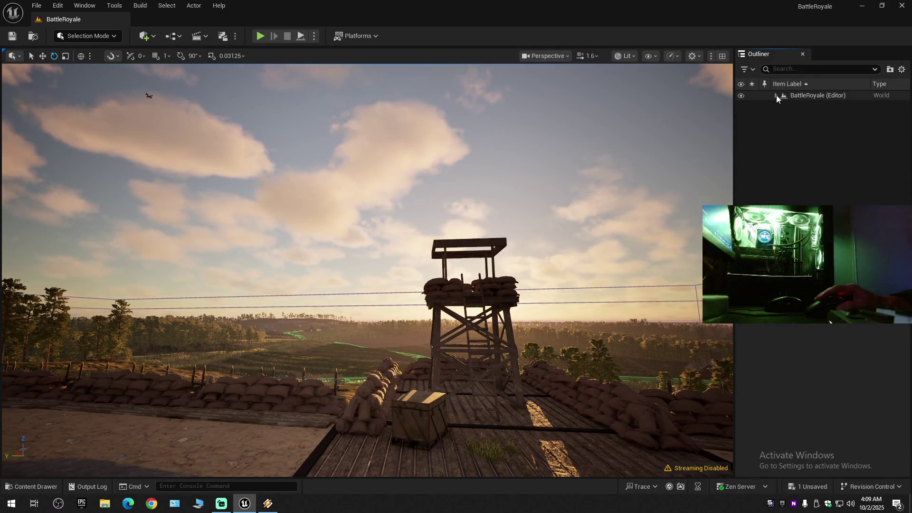
click(776, 95)
Select the watchtower, orbit around it, and select the landscape piece beneath it.
click(433, 304)
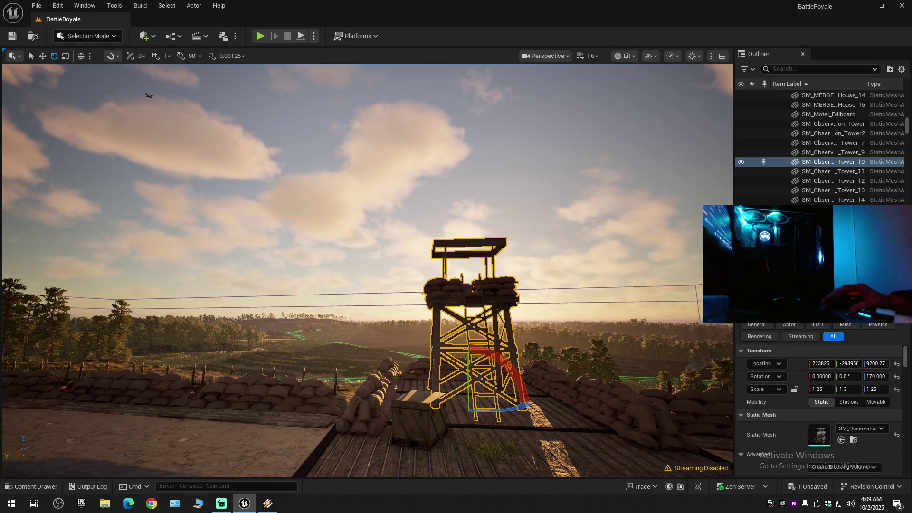
right_click(432, 304)
click(379, 192)
right_click(379, 192)
click(279, 213)
drag(526, 159, 526, 159)
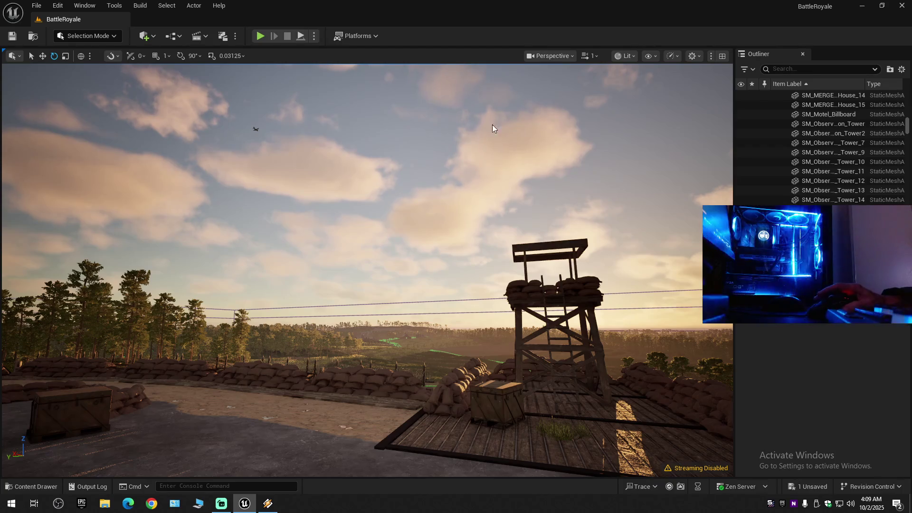
drag(492, 241, 490, 242)
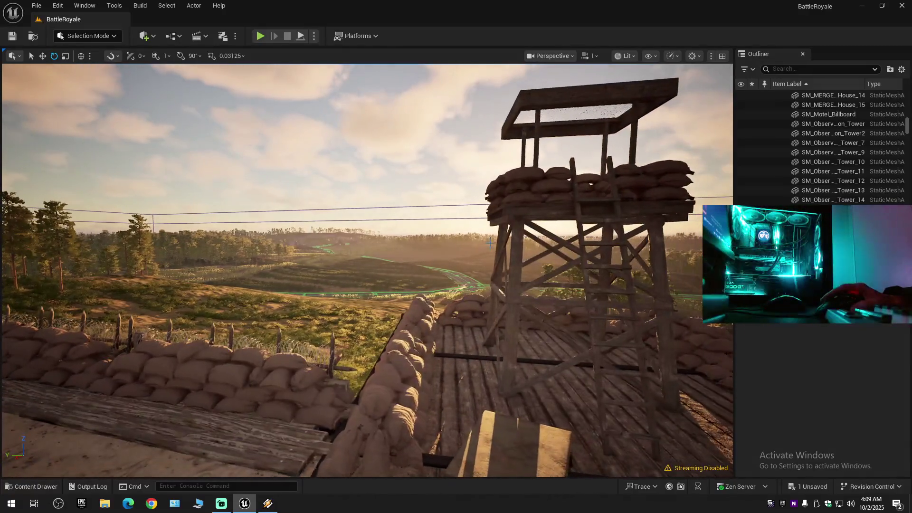
click(450, 247)
right_click(550, 148)
key(Escape)
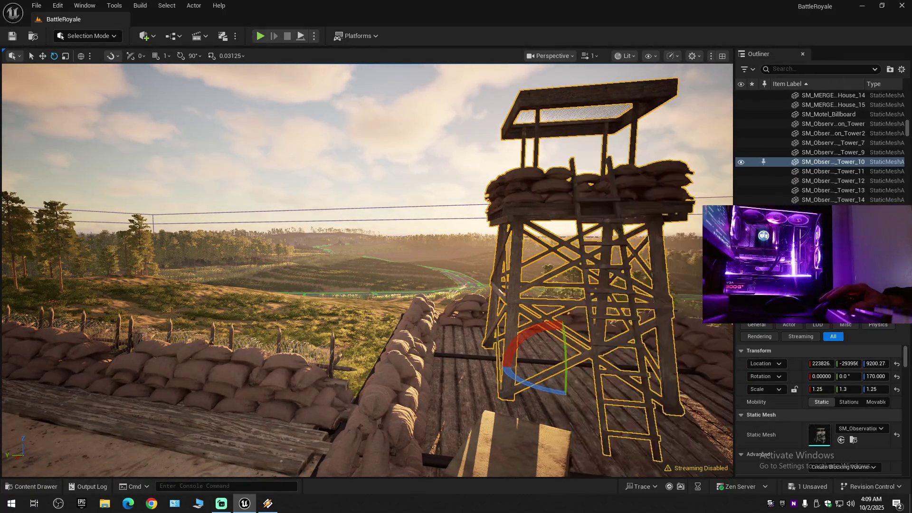
key(Escape)
Swing the view back to face the watchtower and select it again to inspect its actions.
drag(549, 147, 549, 147)
drag(424, 191, 424, 192)
click(398, 195)
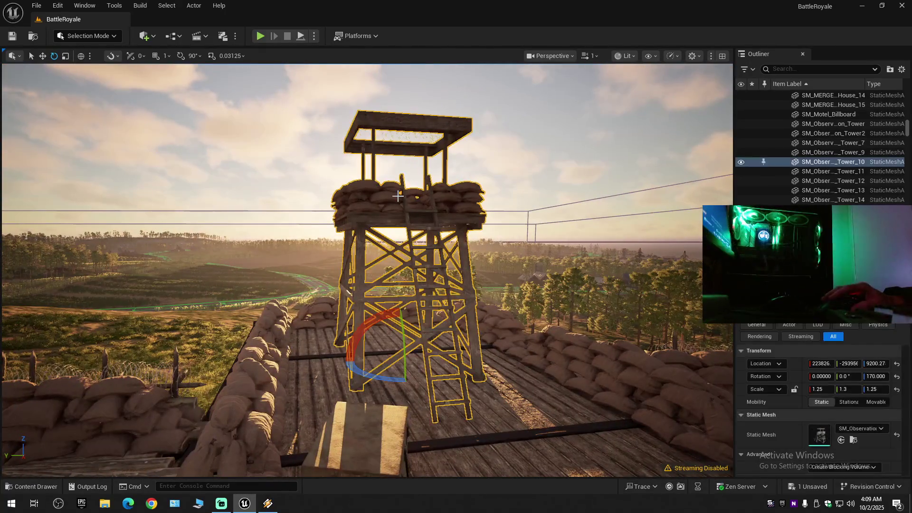
click(310, 190)
click(361, 190)
right_click(257, 147)
click(292, 173)
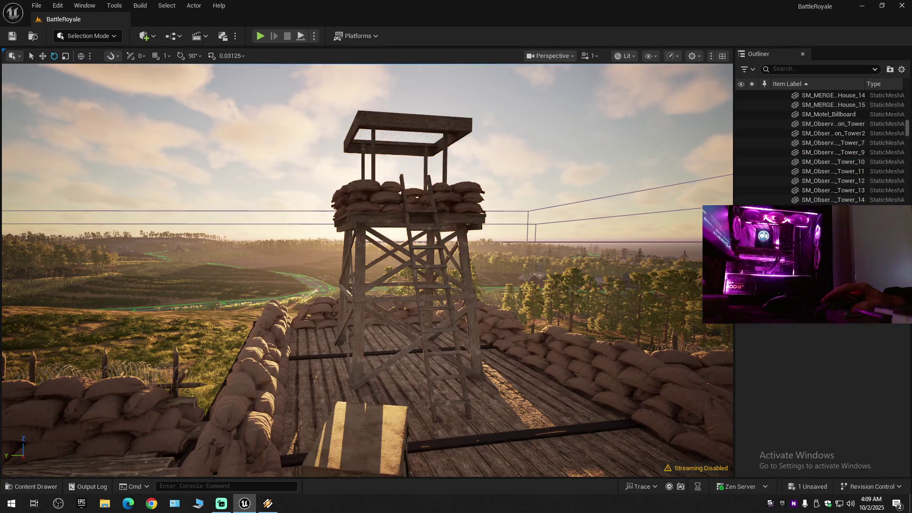
click(366, 183)
right_click(278, 145)
key(Escape)
Turn and fly past the tower to look out over the valley.
drag(288, 163, 371, 163)
mouse_move(293, 170)
mouse_down()
mouse_move(256, 170)
mouse_move(323, 170)
mouse_move(317, 180)
mouse_up()
right_click(317, 180)
key(Escape)
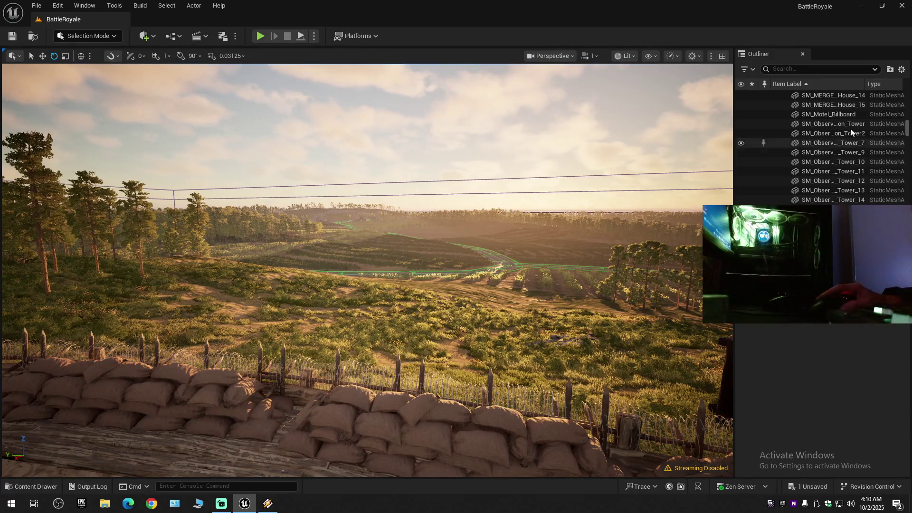
Collapse the Outliner to BattleRoyale's top folders and select the SM_Warehouse_11 mesh.
click(904, 69)
click(808, 115)
click(777, 96)
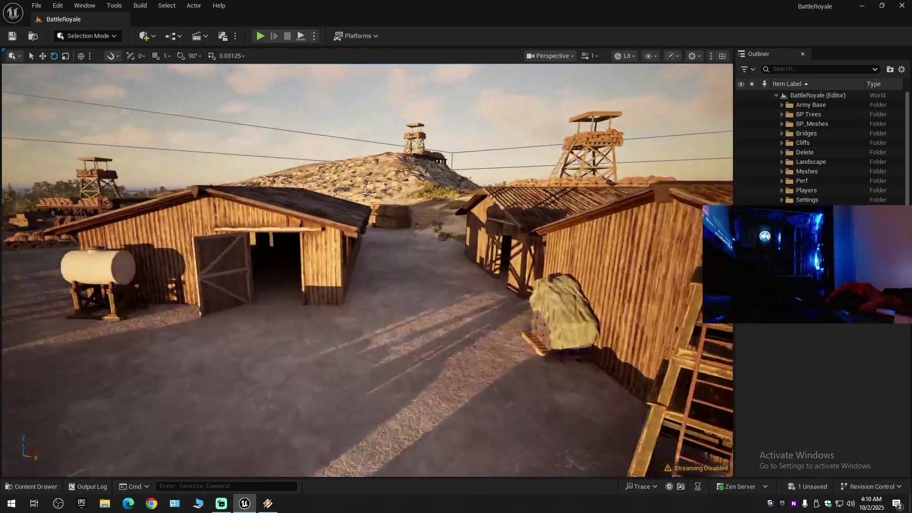
click(593, 228)
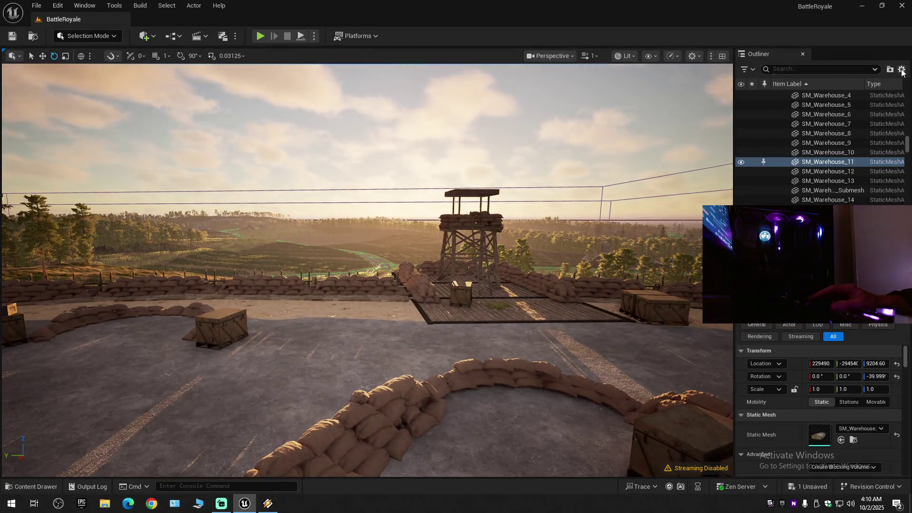
Collapse the Outliner again and fly from the army base into the tunnel facing locomotive 1428.
click(902, 72)
click(785, 114)
click(776, 96)
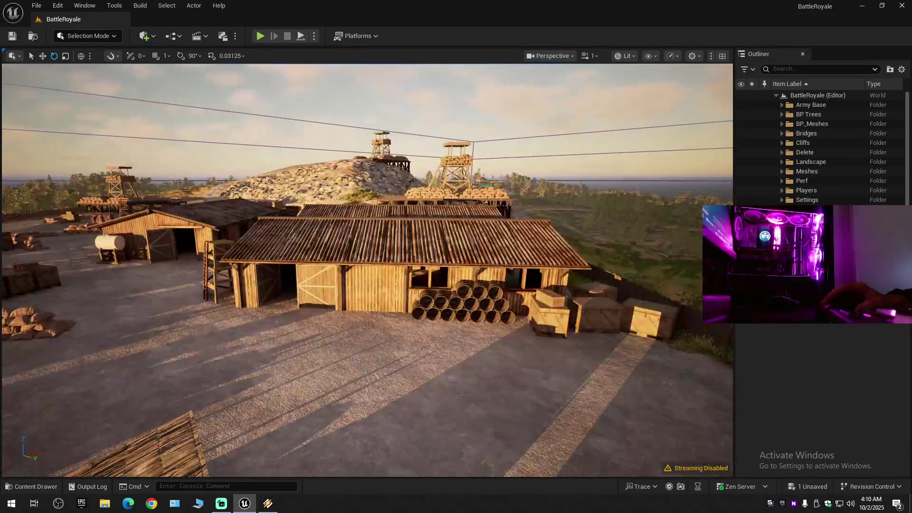
scroll(366, 270, down, 1)
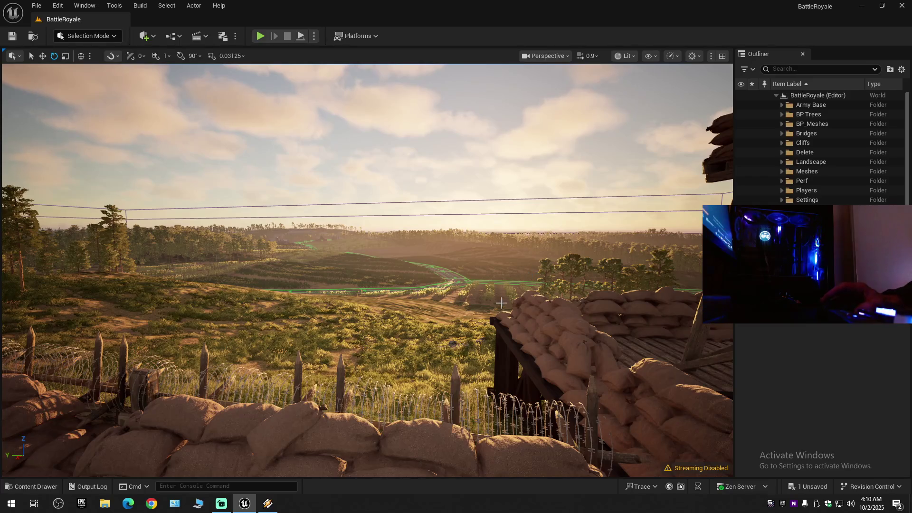
scroll(367, 270, down, 1)
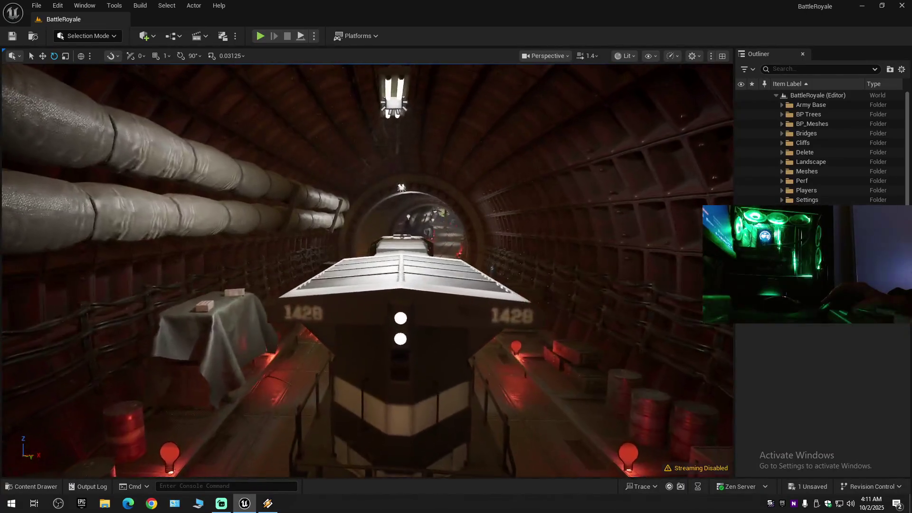
Fly past the train, through the concrete doorway room, down the tunnel, and select the tunnel tree.
scroll(366, 270, down, 1)
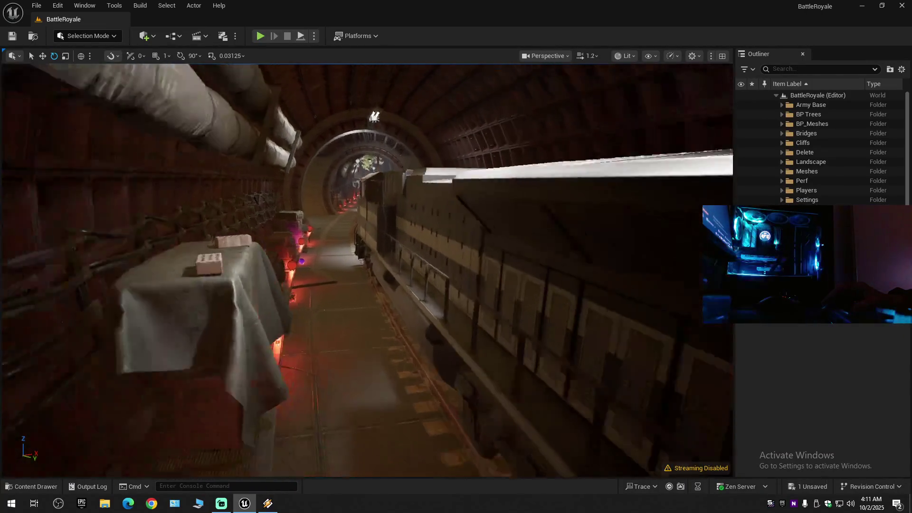
key(w)
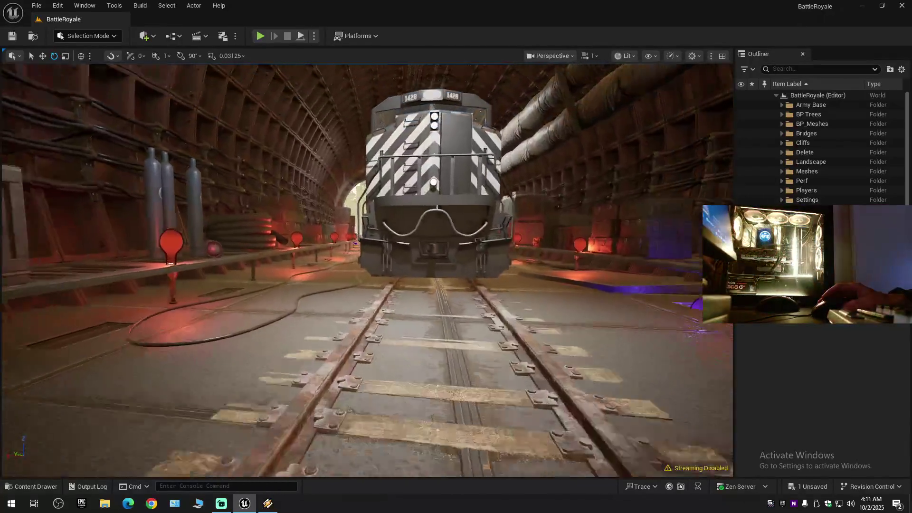
key(s)
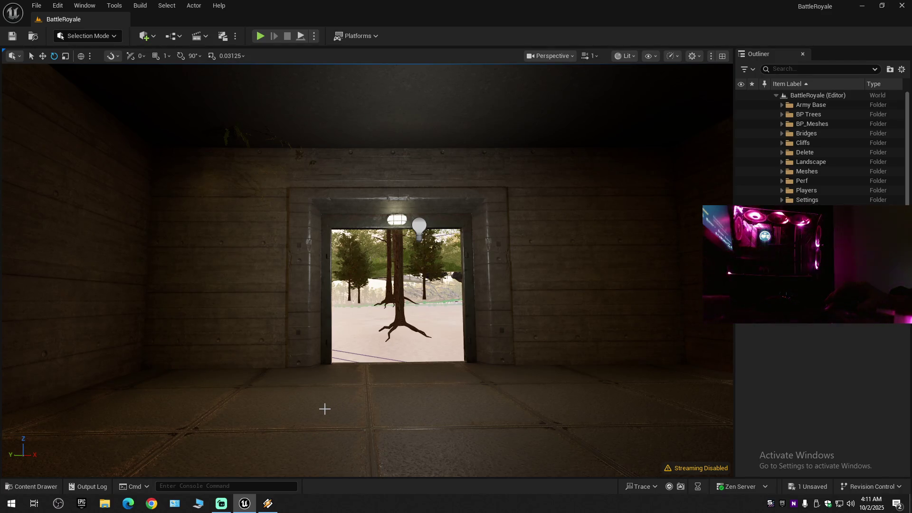
mouse_move(383, 404)
mouse_down()
mouse_move(346, 402)
mouse_move(361, 402)
mouse_up()
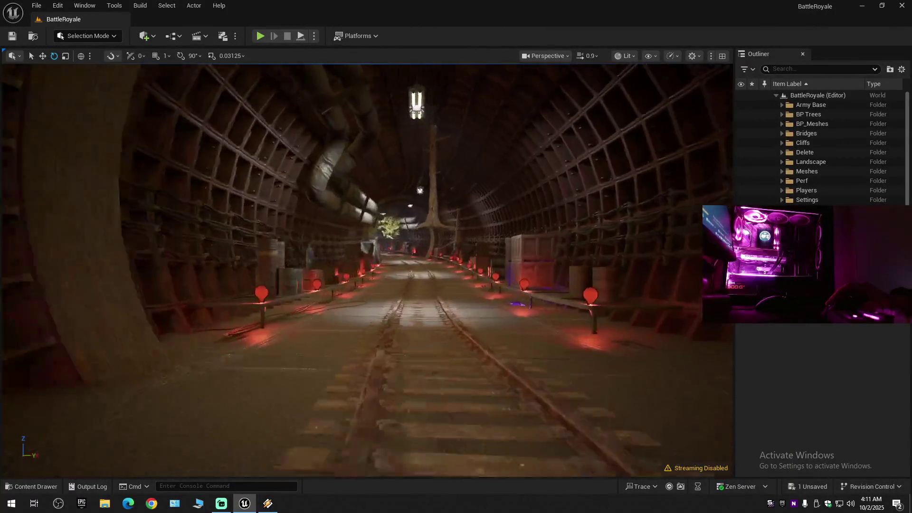
click(404, 227)
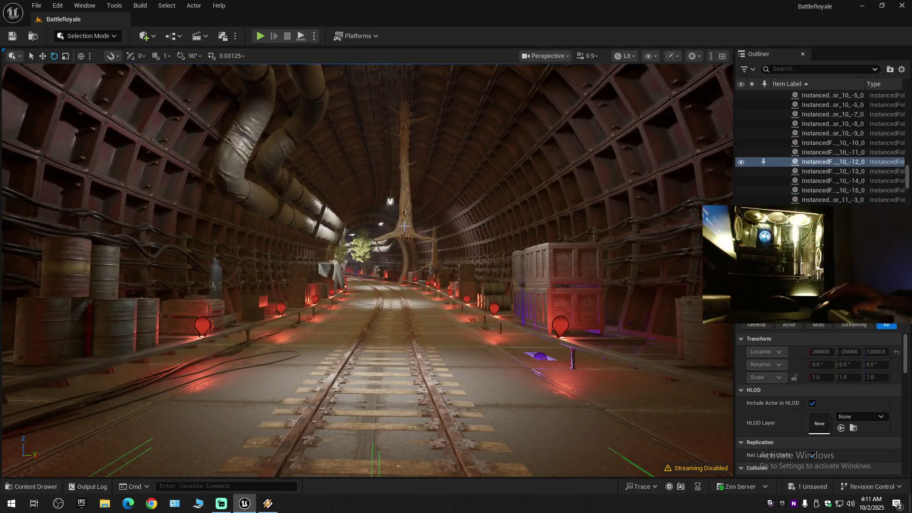
Hide the selected tunnel tree foliage and collapse the Outliner to BattleRoyale's folders.
click(741, 161)
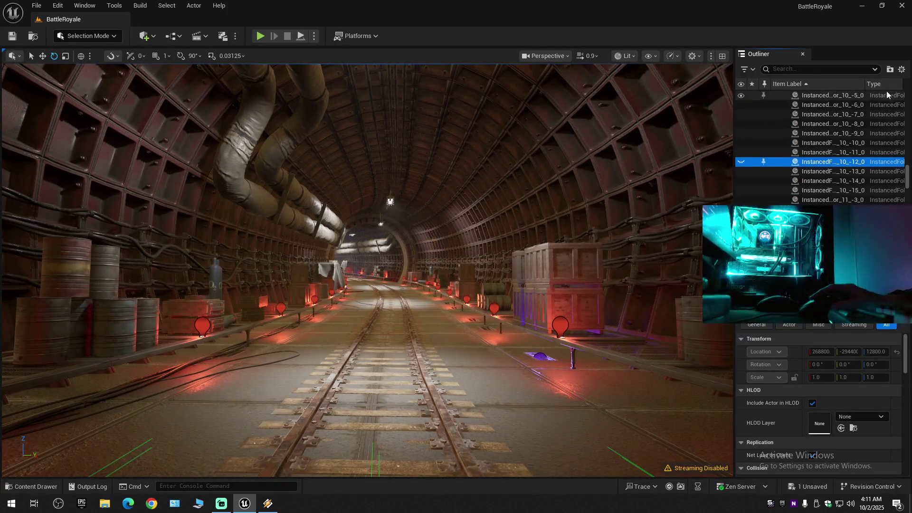
click(901, 69)
click(788, 115)
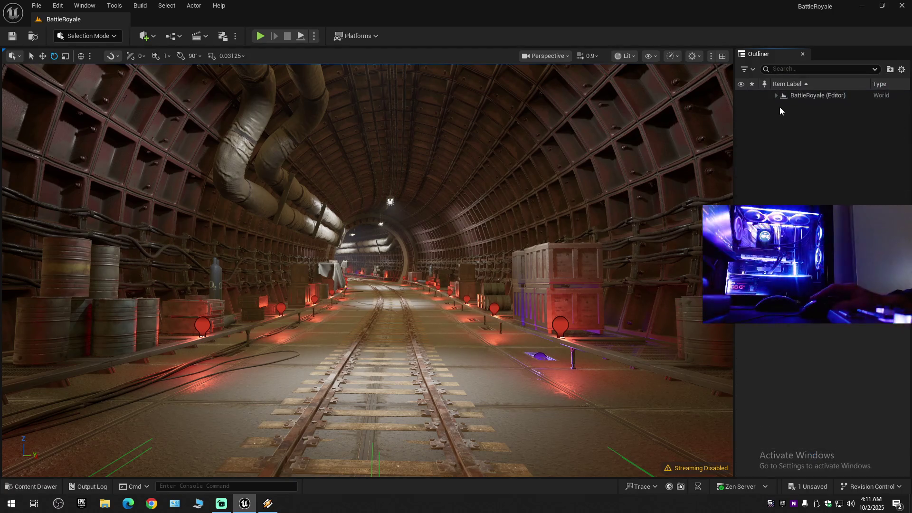
click(776, 95)
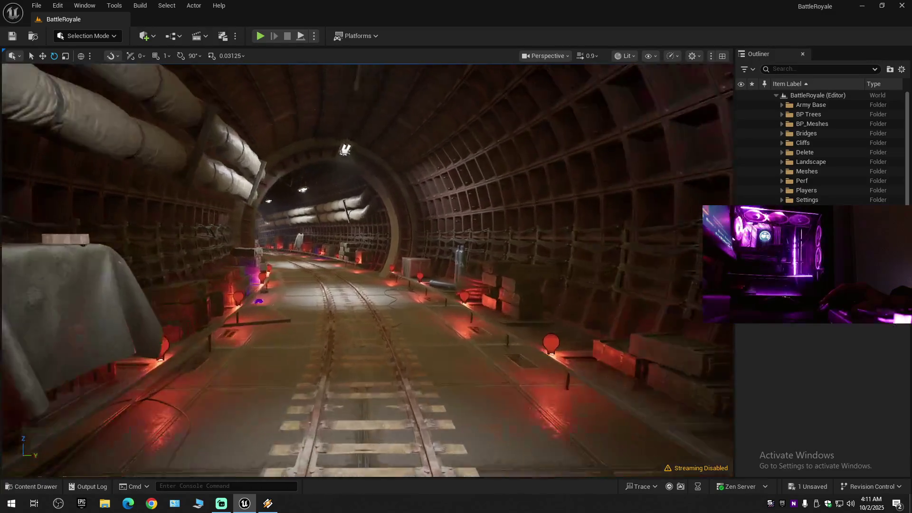
scroll(367, 270, up, 2)
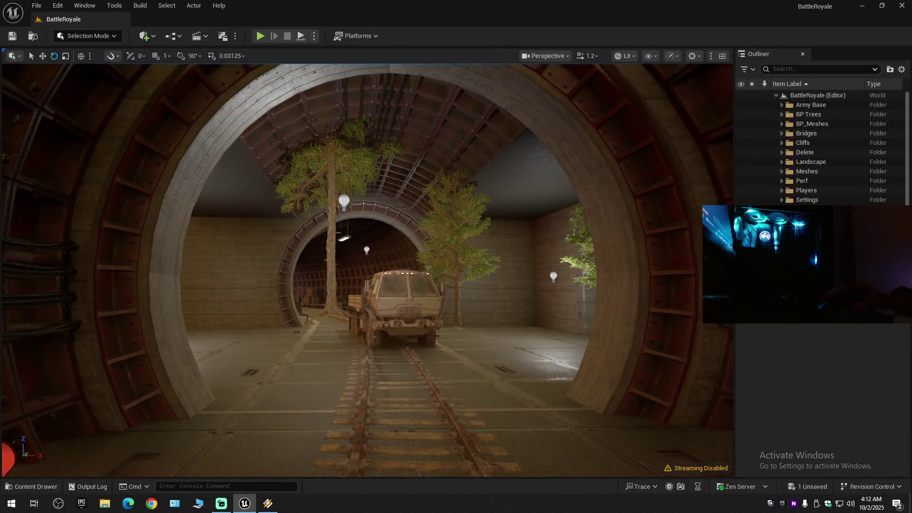
Select and hide the foliage trees framing the tunnel arch, then collapse the Outliner again.
click(334, 265)
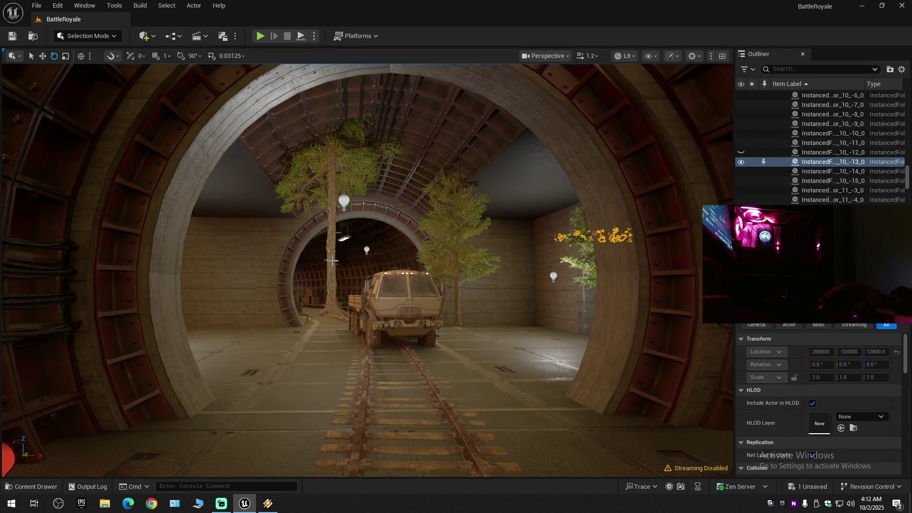
click(741, 162)
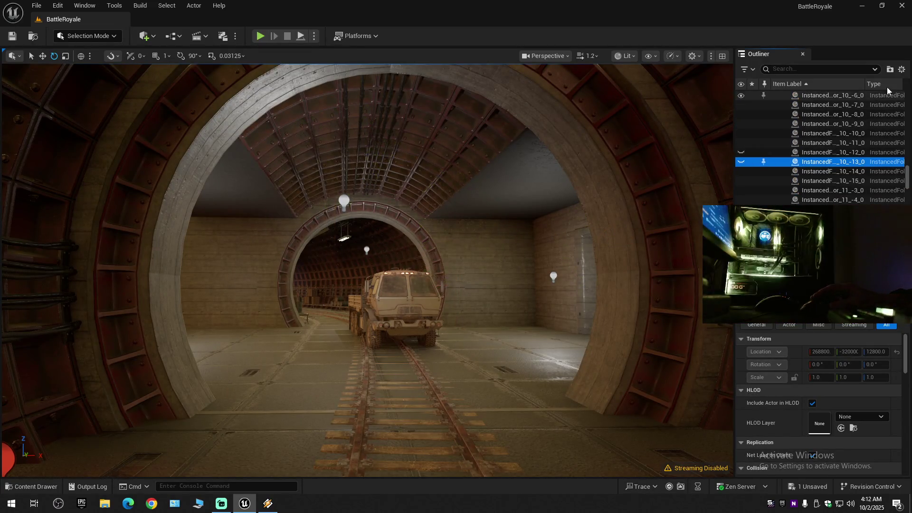
click(902, 69)
click(832, 117)
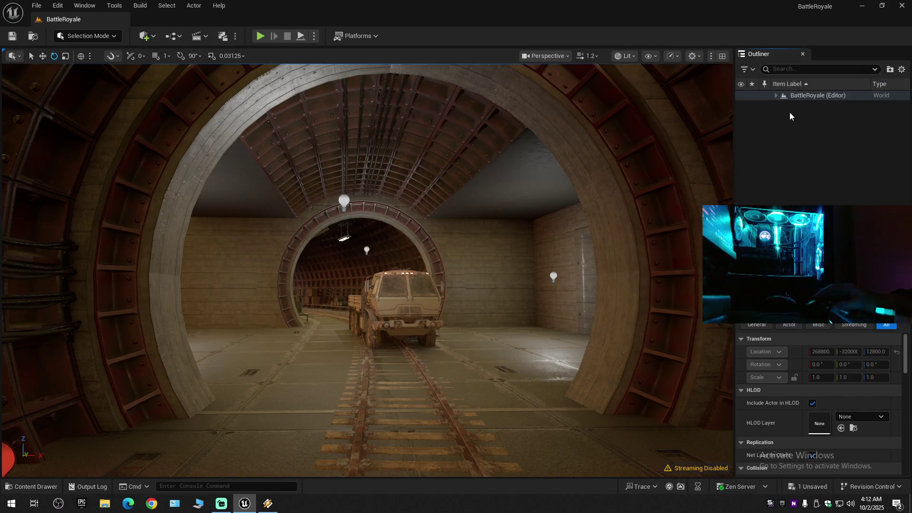
click(777, 95)
Fly down the lit rail tunnel and select the red lamp PointLight67.
scroll(536, 260, up, 2)
scroll(535, 261, up, 15)
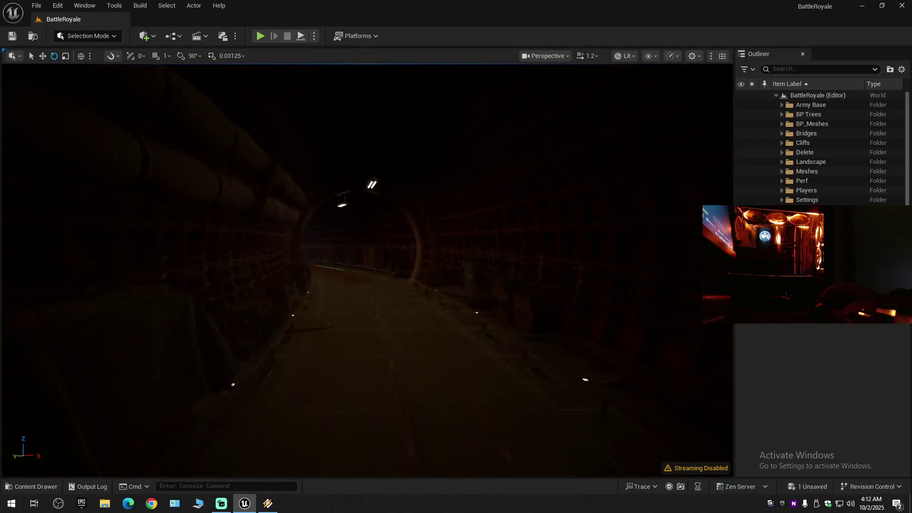
scroll(536, 260, up, 5)
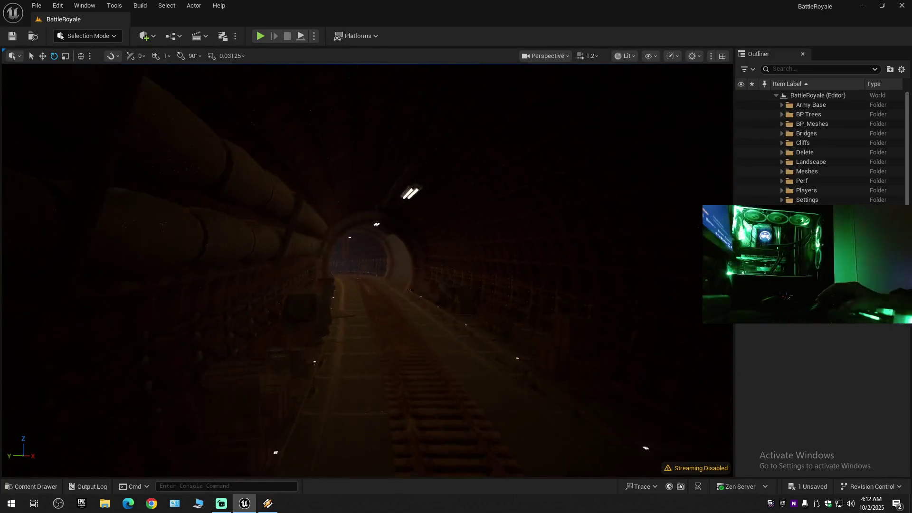
scroll(535, 261, up, 10)
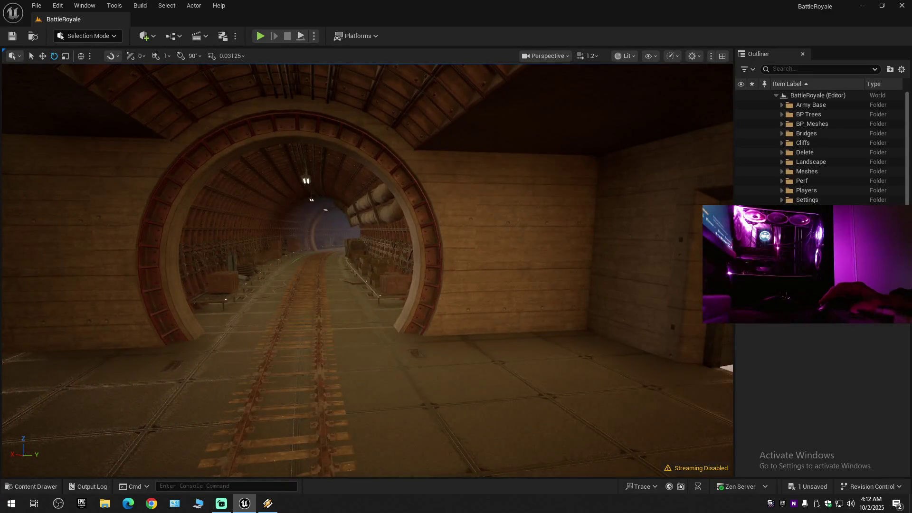
scroll(367, 270, up, 5)
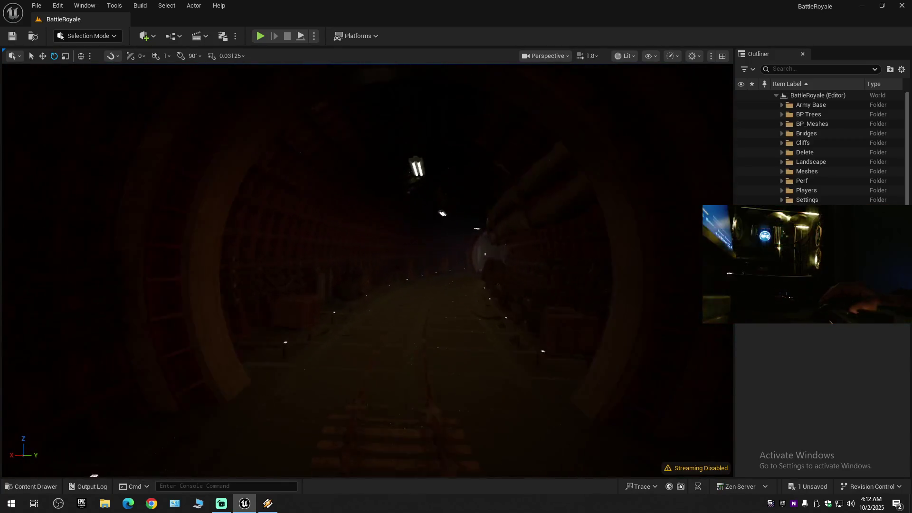
scroll(366, 271, down, 6)
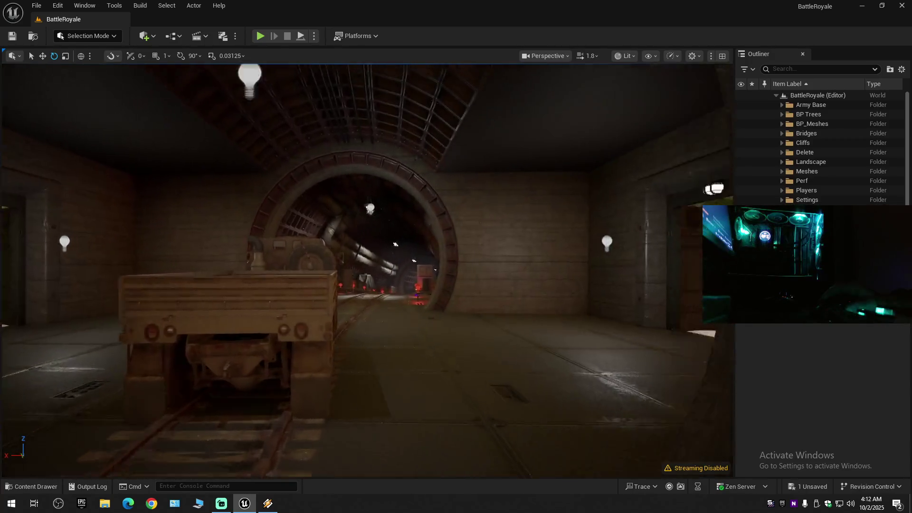
scroll(367, 270, down, 3)
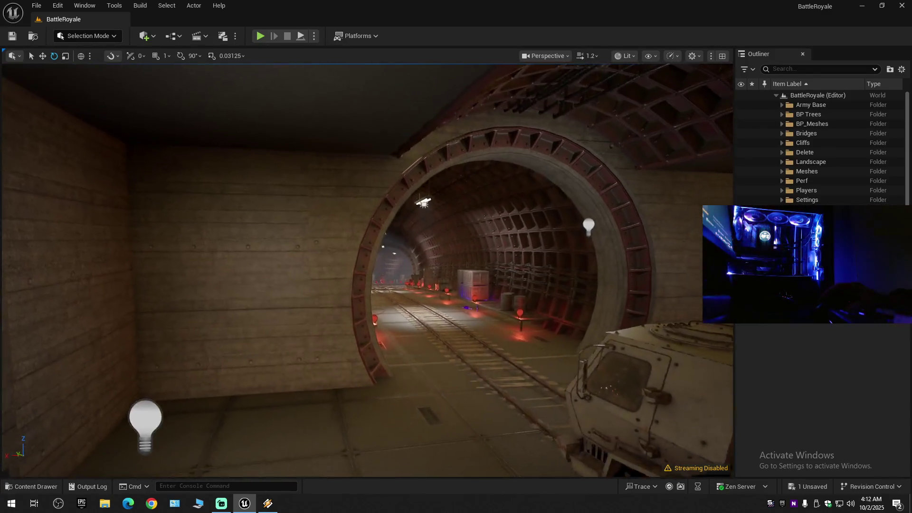
mouse_move(298, 346)
mouse_down()
mouse_move(313, 314)
mouse_move(298, 345)
mouse_up()
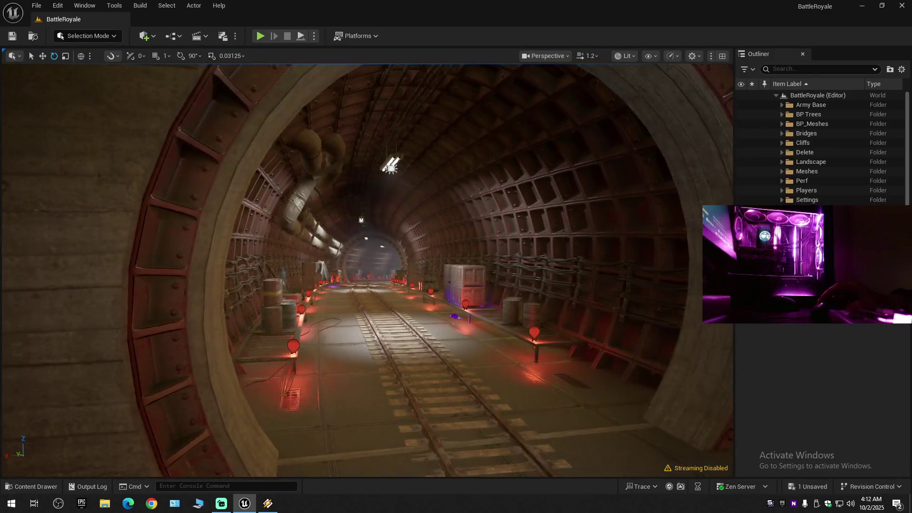
click(295, 346)
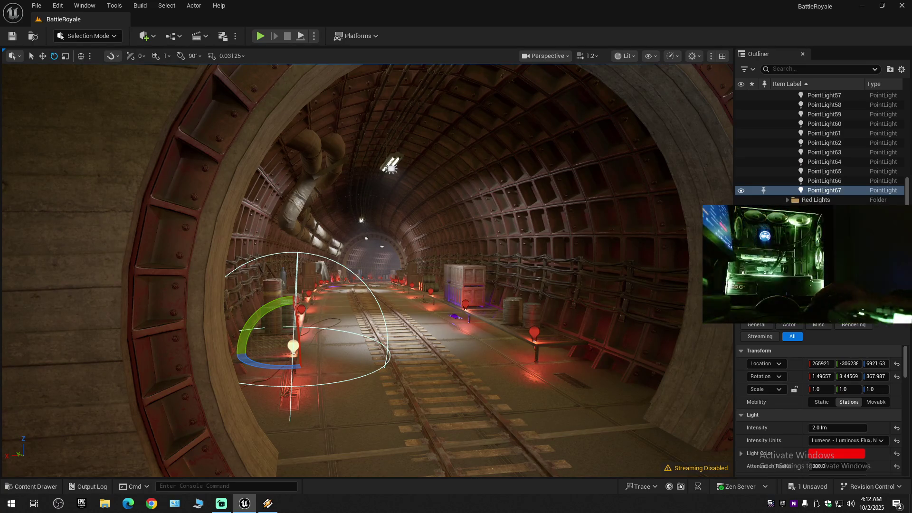
Turn off Is Spatially Loaded for all point lights in NewFolder1.
scroll(820, 189, up, 5)
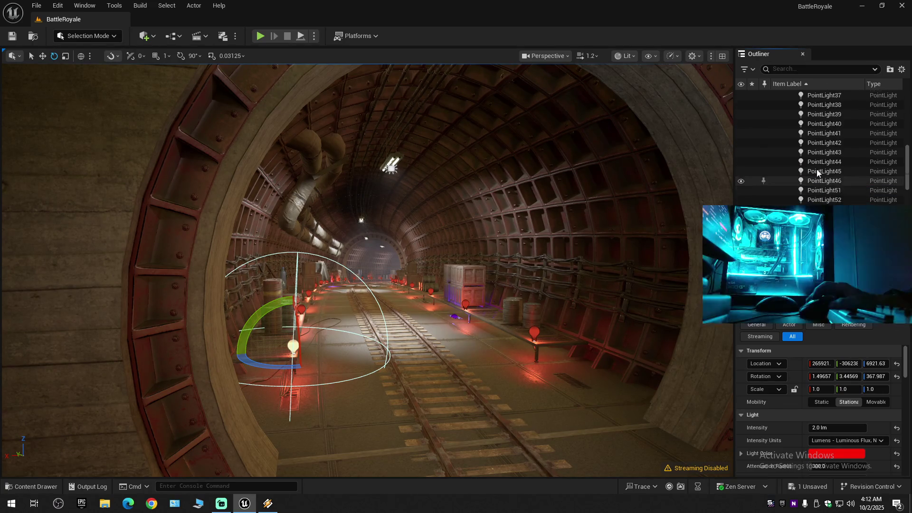
scroll(816, 169, up, 3)
click(816, 167)
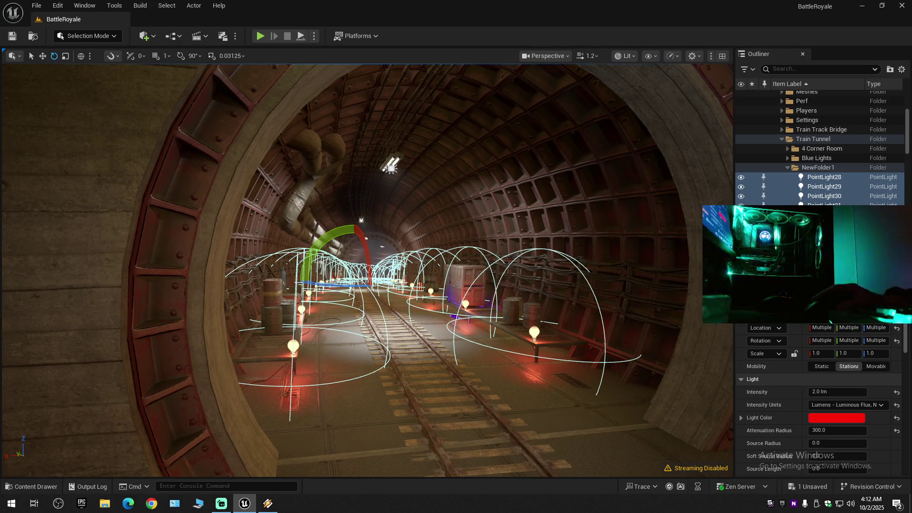
scroll(819, 399, down, 10)
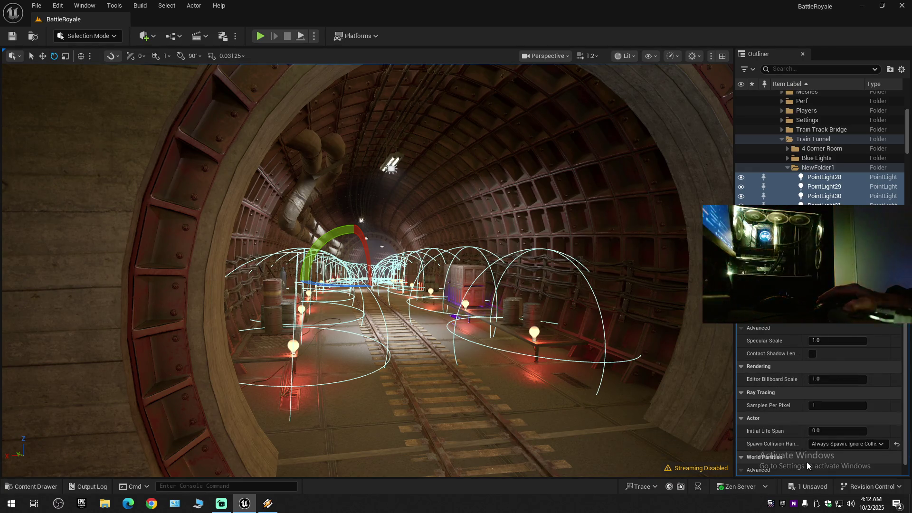
scroll(842, 463, down, 1)
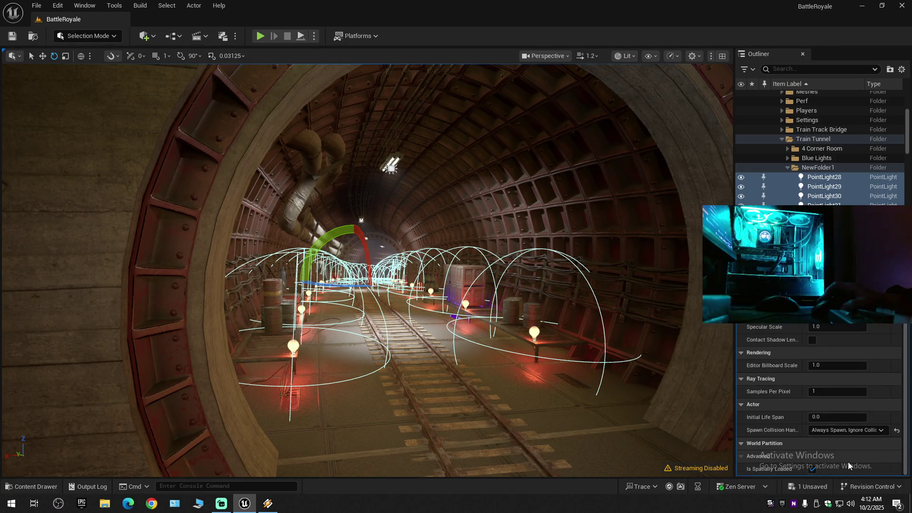
click(813, 469)
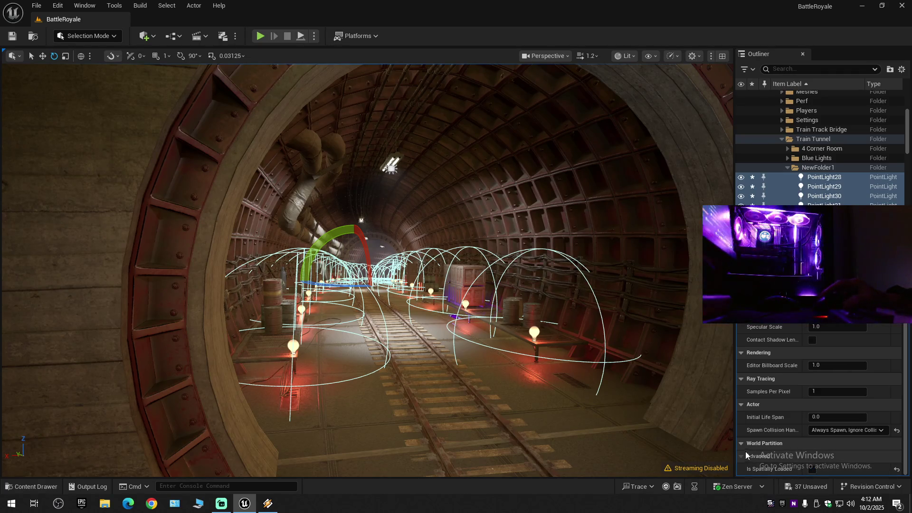
Turn off Is Spatially Loaded for the Blue Lights, PointLight15 through PointLight69.
click(788, 158)
click(824, 168)
scroll(818, 202, down, 2)
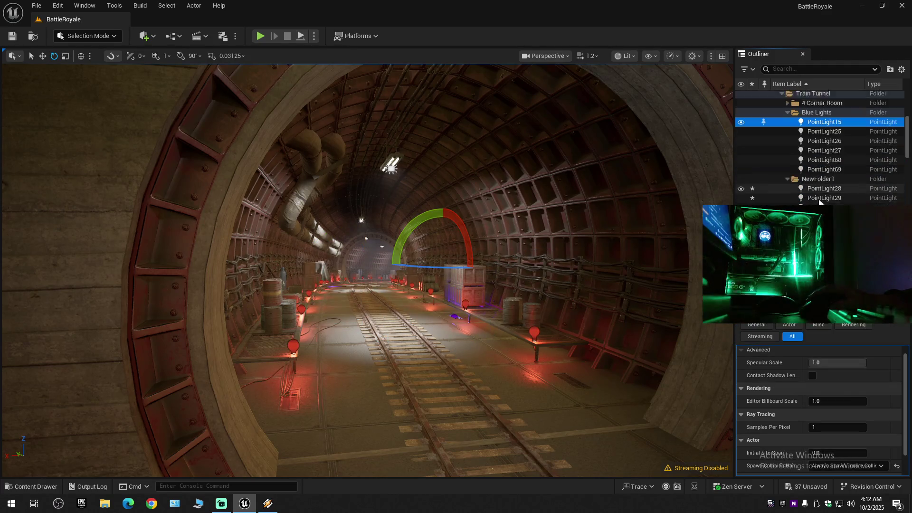
scroll(819, 202, down, 1)
shift+click(816, 156)
scroll(776, 403, down, 2)
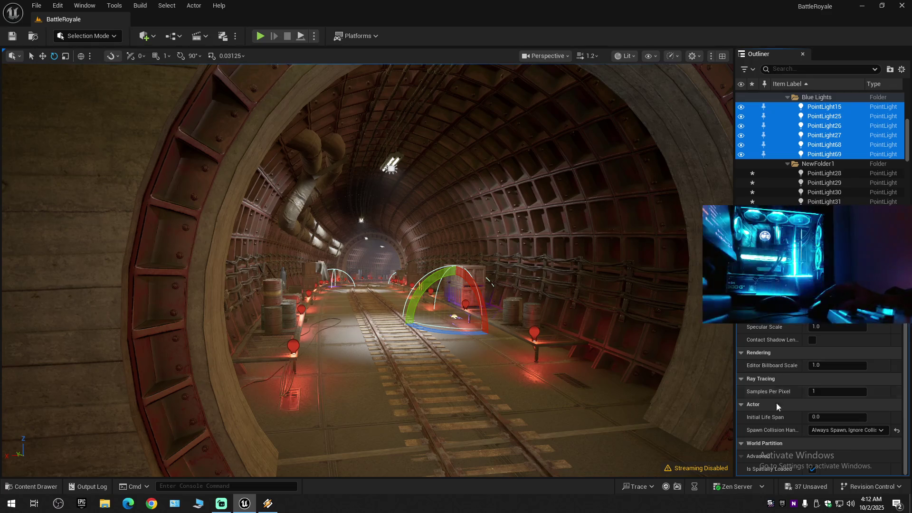
click(813, 468)
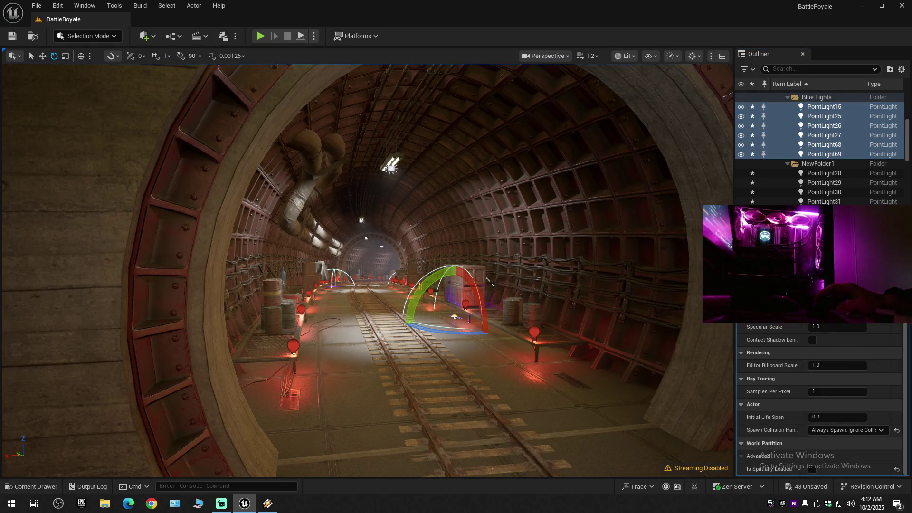
Turn off Is Spatially Loaded for 4 Corner Room lights, PointLight47 through PointLight73.
scroll(808, 143, up, 5)
click(791, 138)
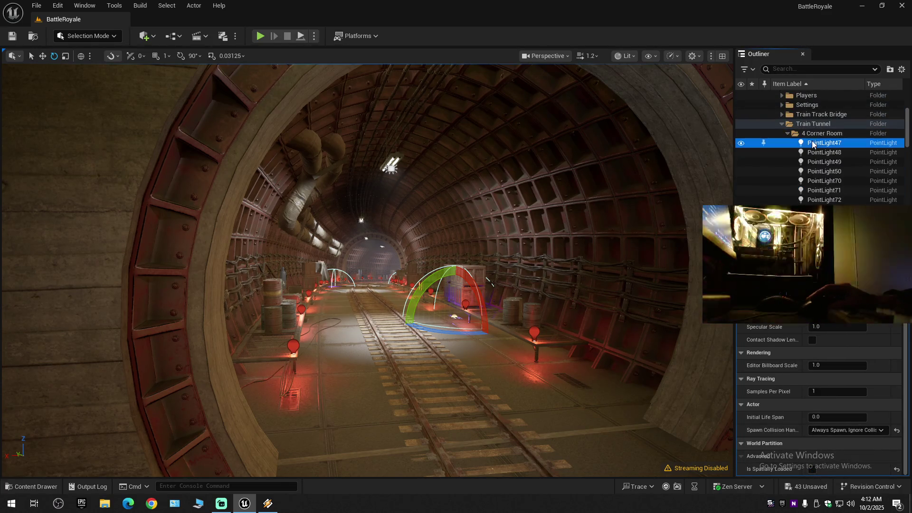
scroll(823, 186, down, 3)
shift+click(825, 150)
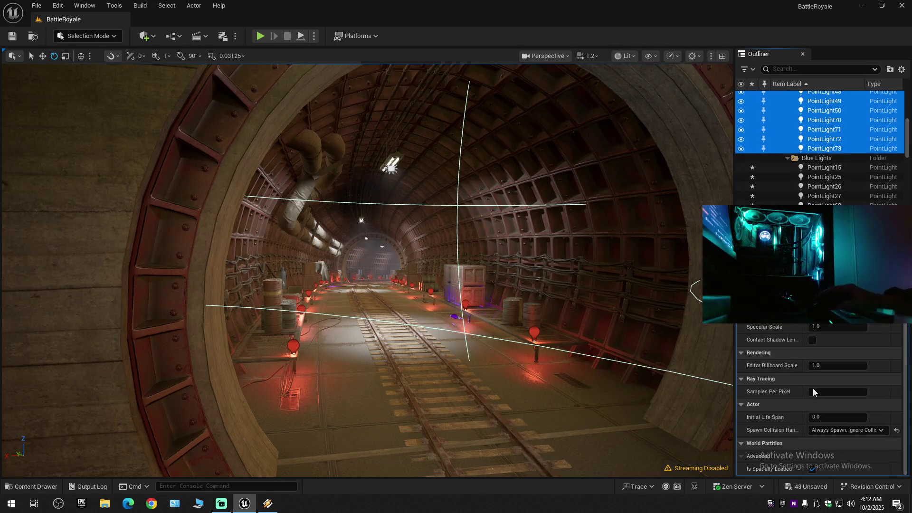
click(812, 469)
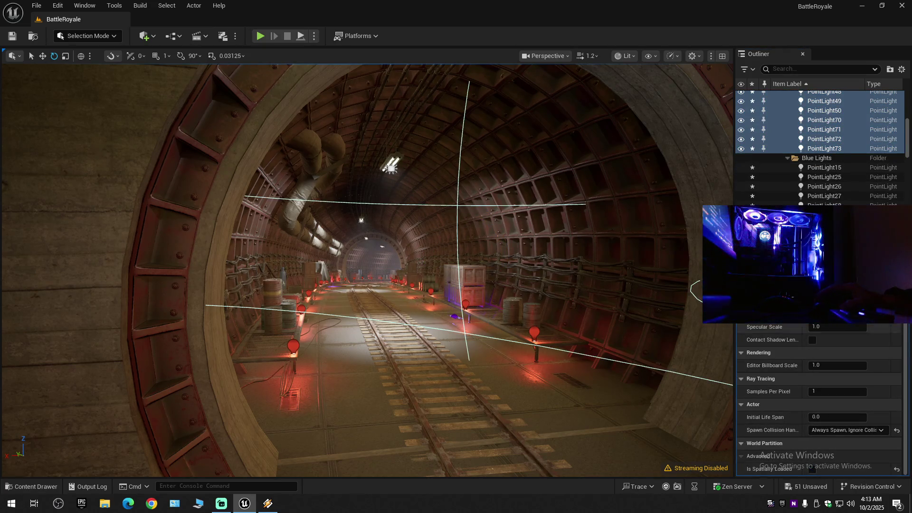
Turn off Is Spatially Loaded for Red Lights PointLight6 through PointLight24, then clear the selection.
scroll(826, 194, down, 5)
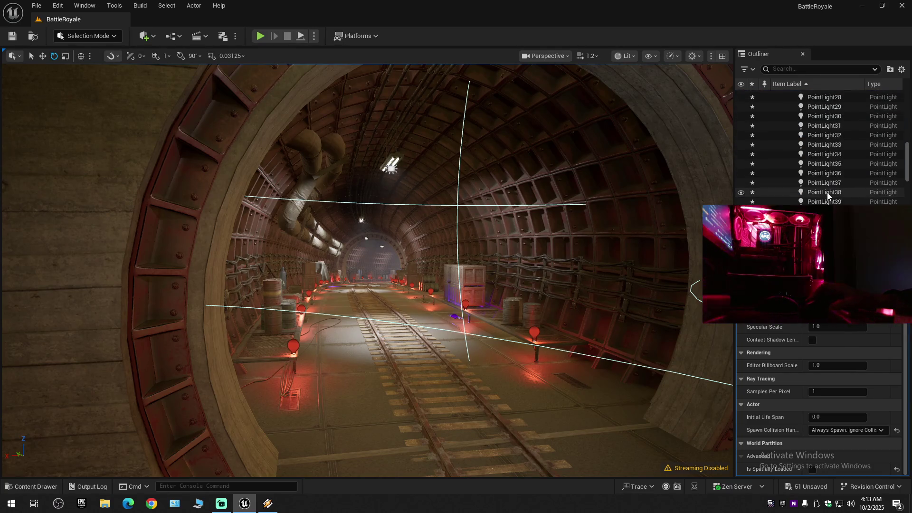
scroll(827, 193, down, 5)
scroll(827, 192, down, 5)
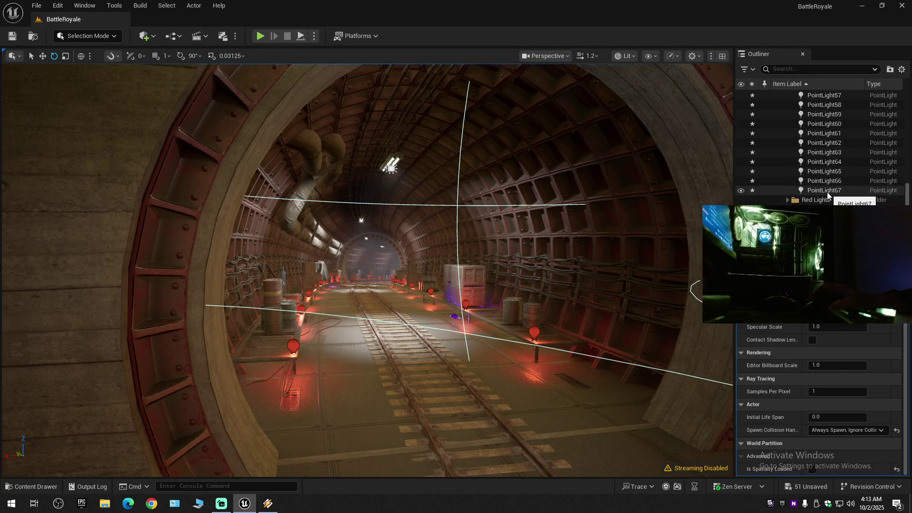
click(787, 200)
click(823, 209)
scroll(826, 200, down, 3)
shift+click(824, 209)
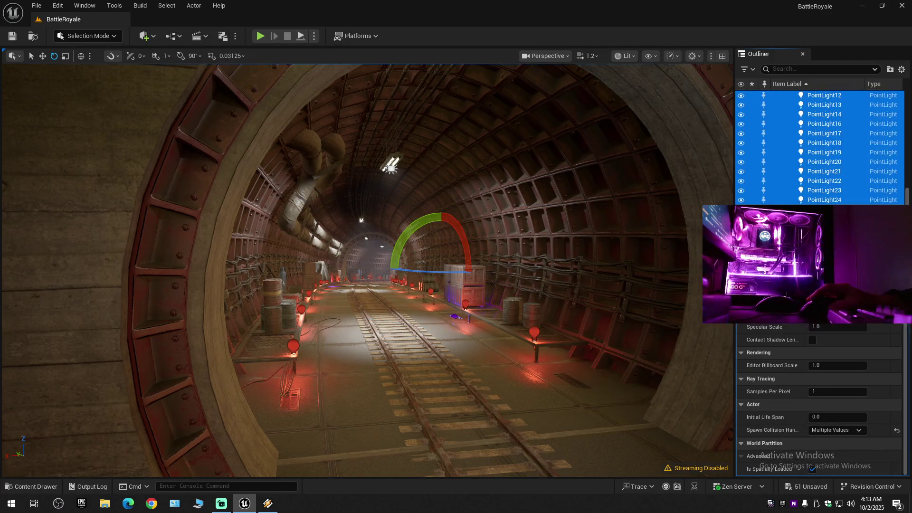
click(813, 469)
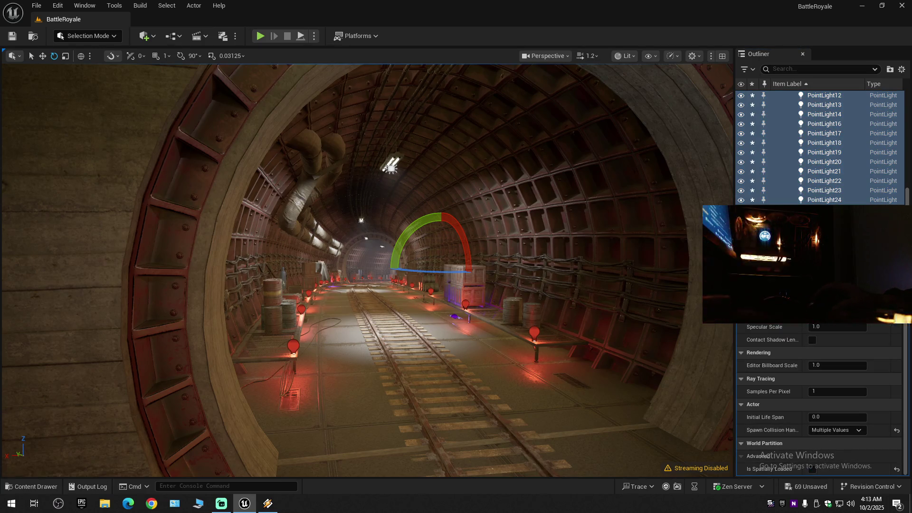
click(824, 218)
Turn off Is Spatially Loaded for White Lights RectLight6 through RectLight13.
click(818, 209)
scroll(821, 142, down, 3)
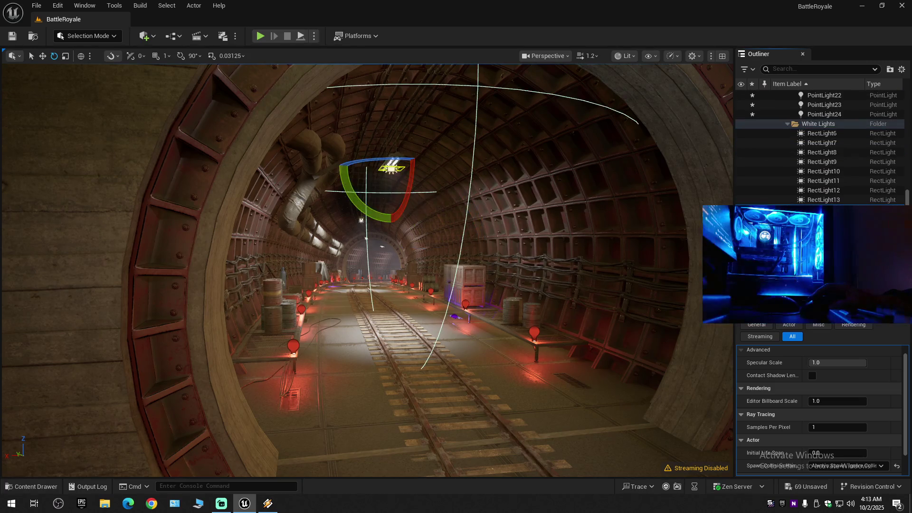
shift+click(855, 200)
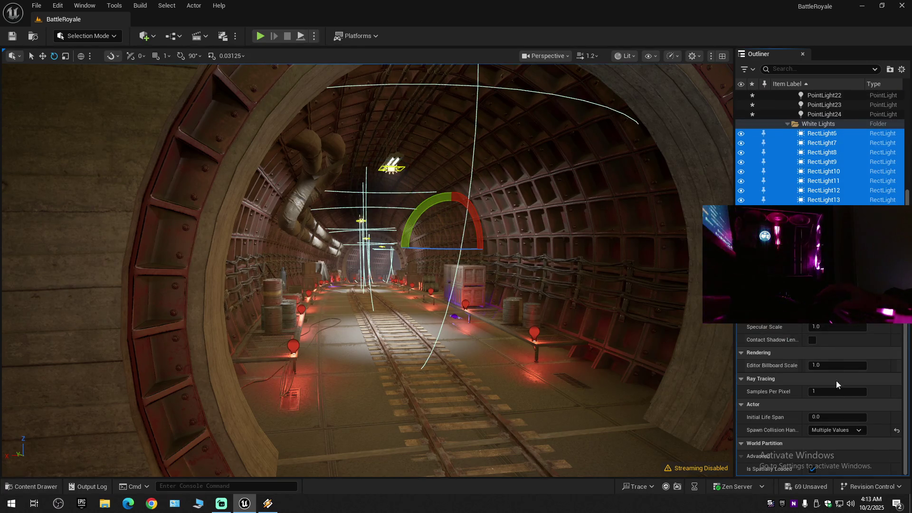
click(813, 469)
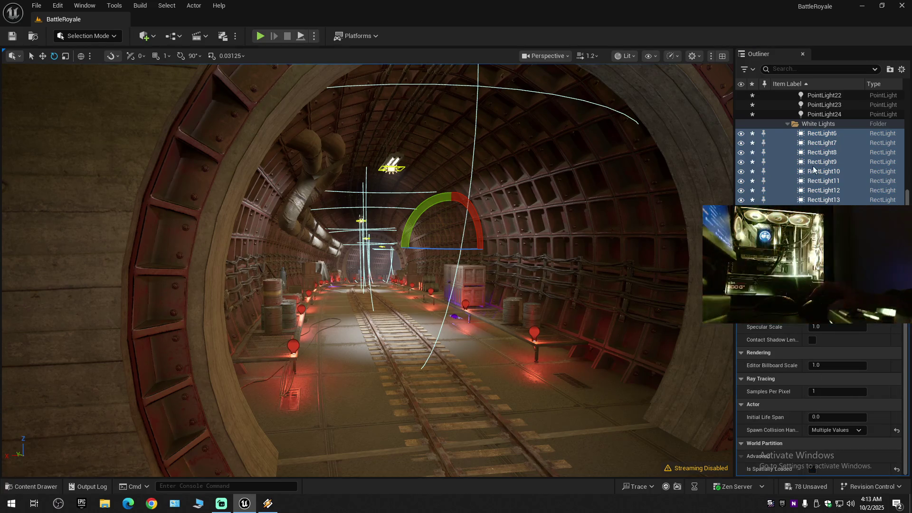
Recheck the spatial loading setting on PointLight24 and the Red Lights group, including PointLight67.
click(825, 118)
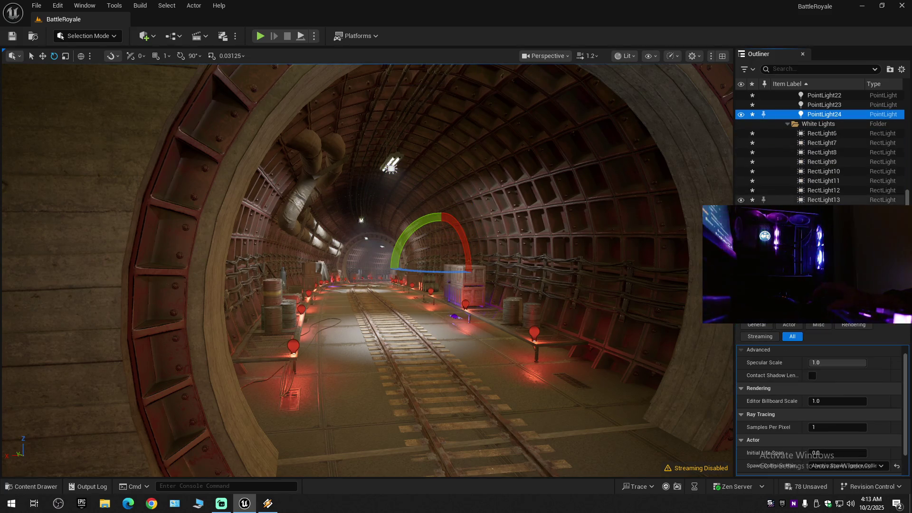
scroll(905, 192, up, 5)
scroll(905, 192, up, 3)
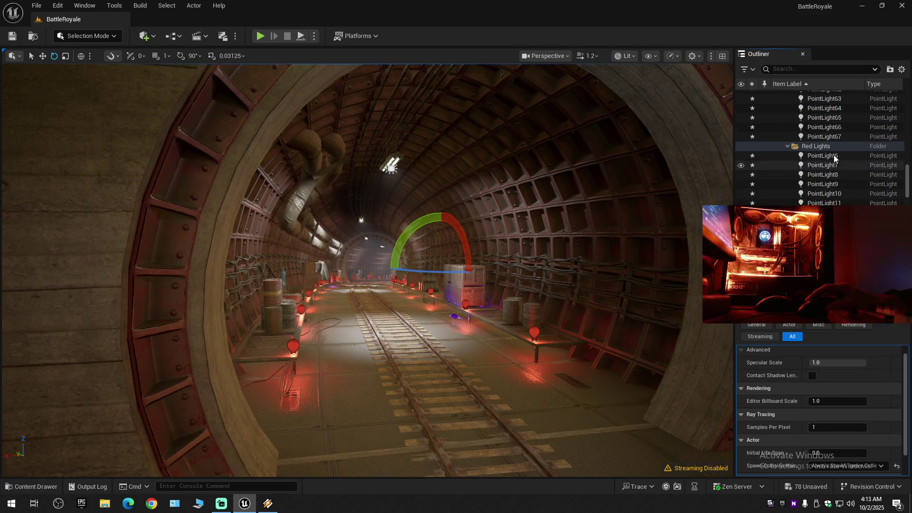
click(816, 146)
ctrl+click(818, 147)
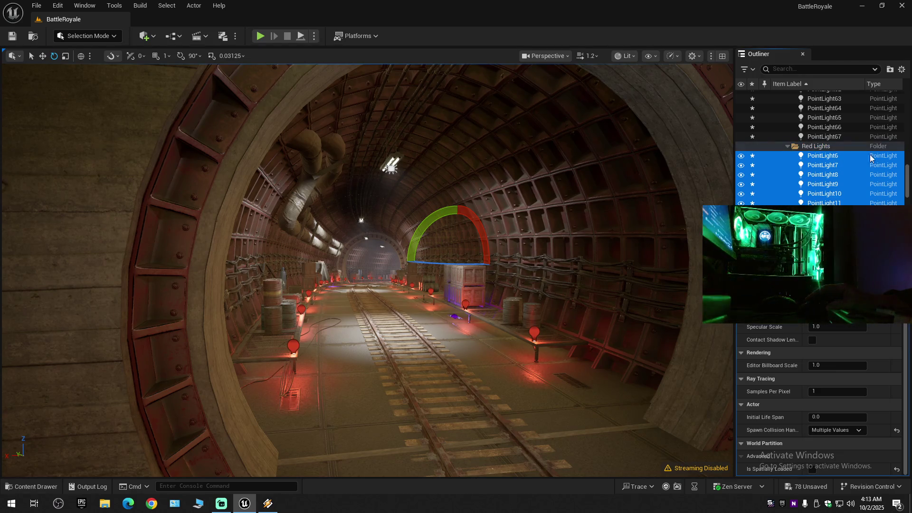
scroll(904, 183, up, 2)
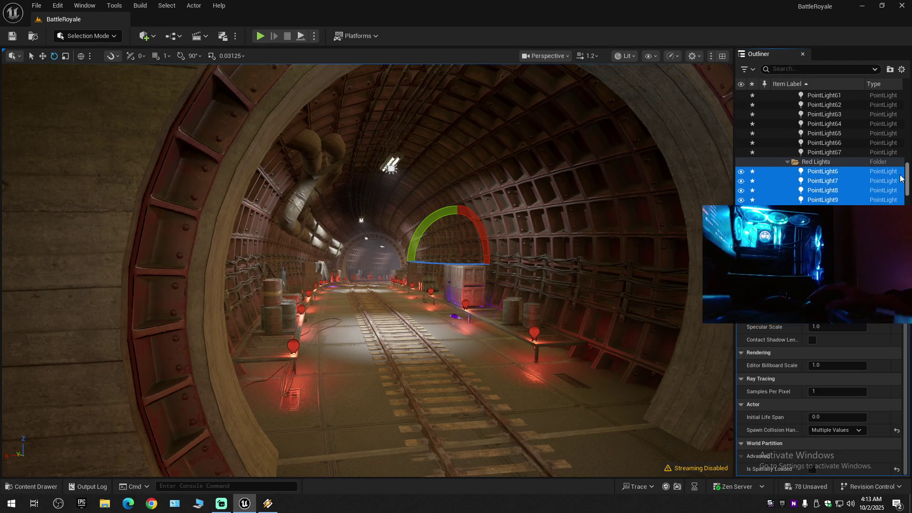
click(845, 153)
scroll(909, 162, up, 8)
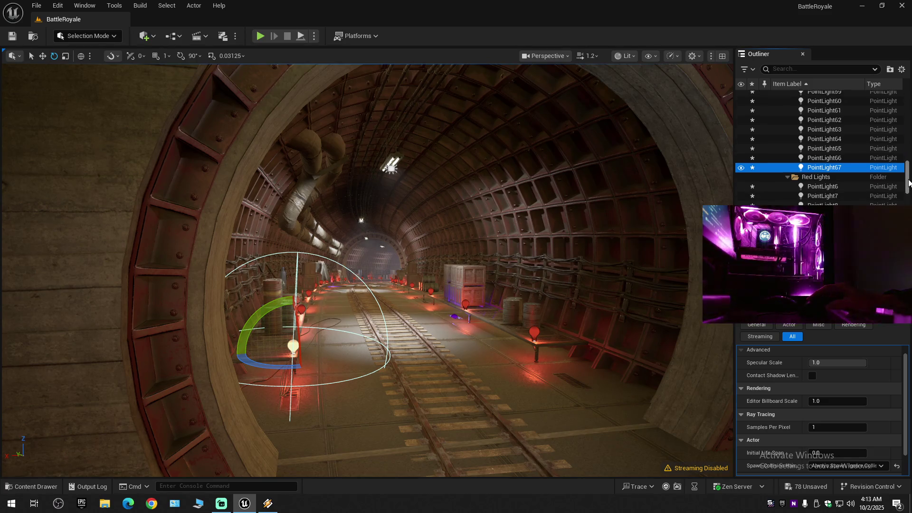
scroll(909, 162, up, 4)
Recheck the NewFolder1, Blue Lights (PointLight15–69) and 4 Corner Room (PointLight47–73) lights.
click(818, 159)
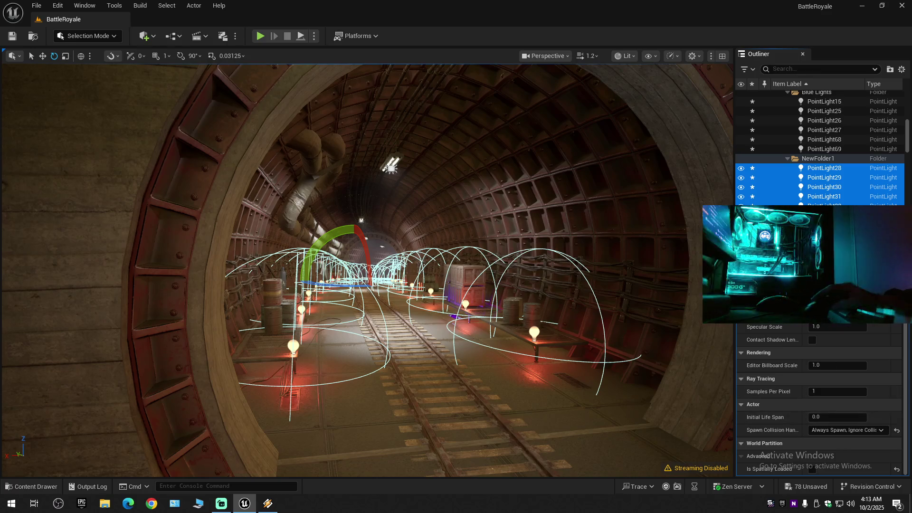
click(838, 150)
scroll(831, 135, up, 1)
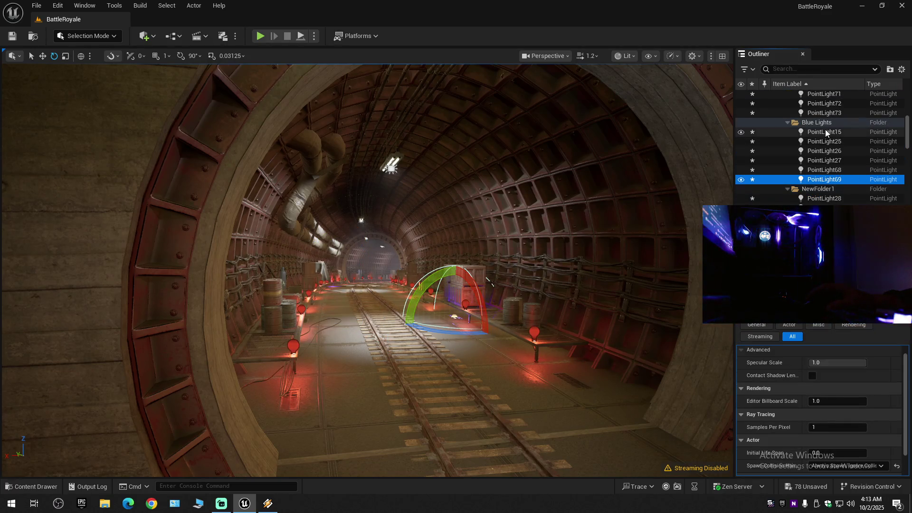
shift+click(821, 133)
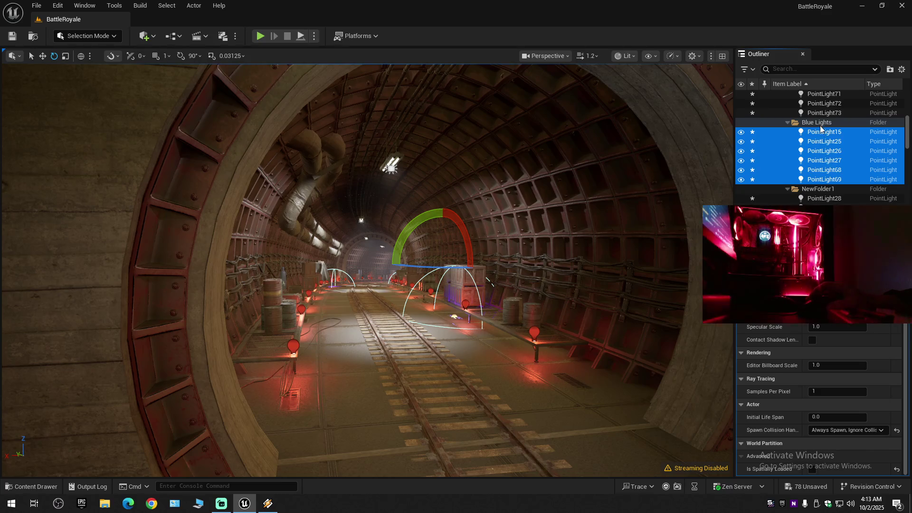
click(824, 113)
scroll(830, 185, up, 2)
scroll(829, 180, up, 2)
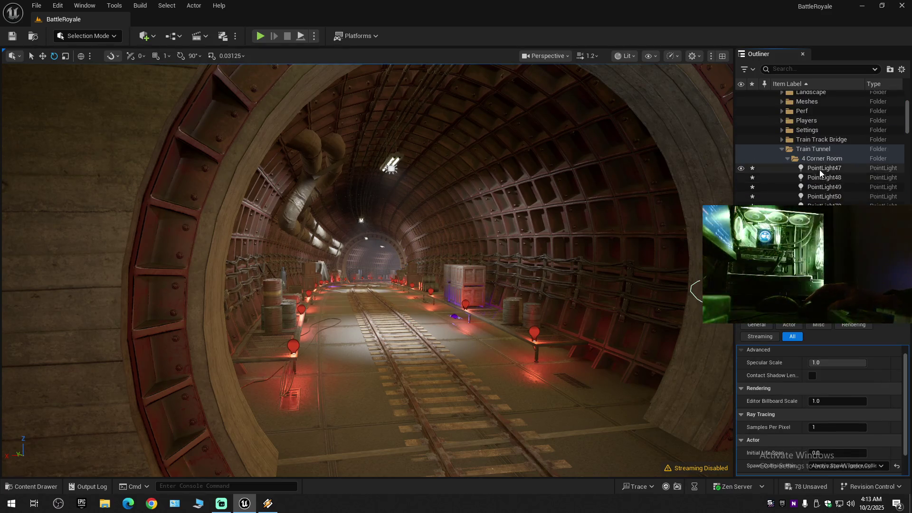
shift+click(820, 168)
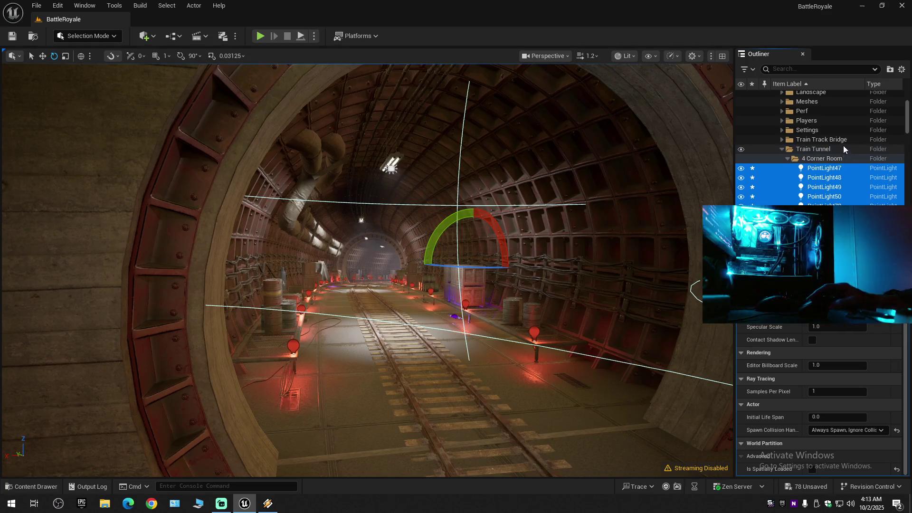
click(901, 70)
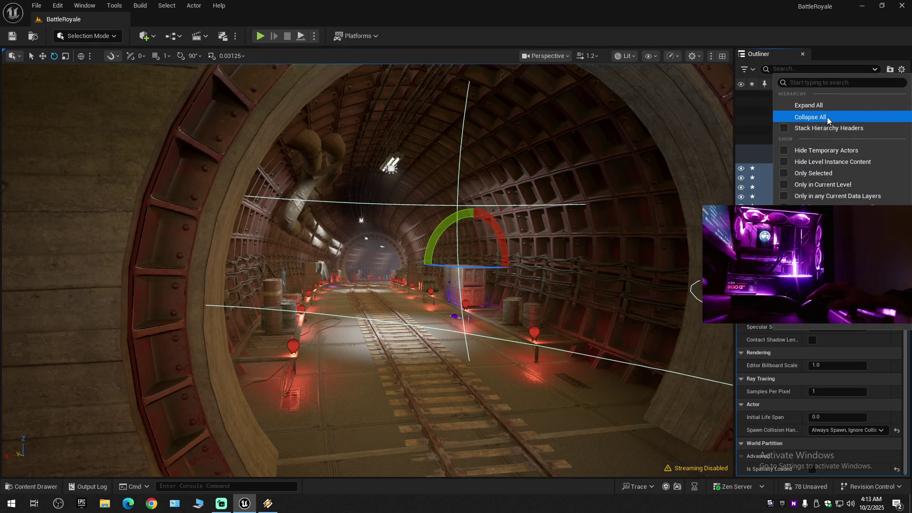
Fold the Outliner to its top-level folders and save all 78 unsaved changes.
click(803, 94)
click(777, 96)
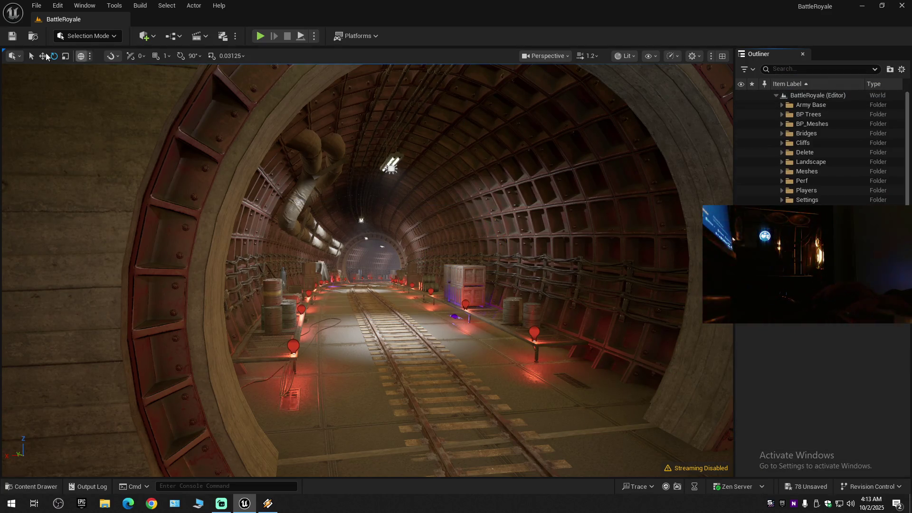
click(13, 36)
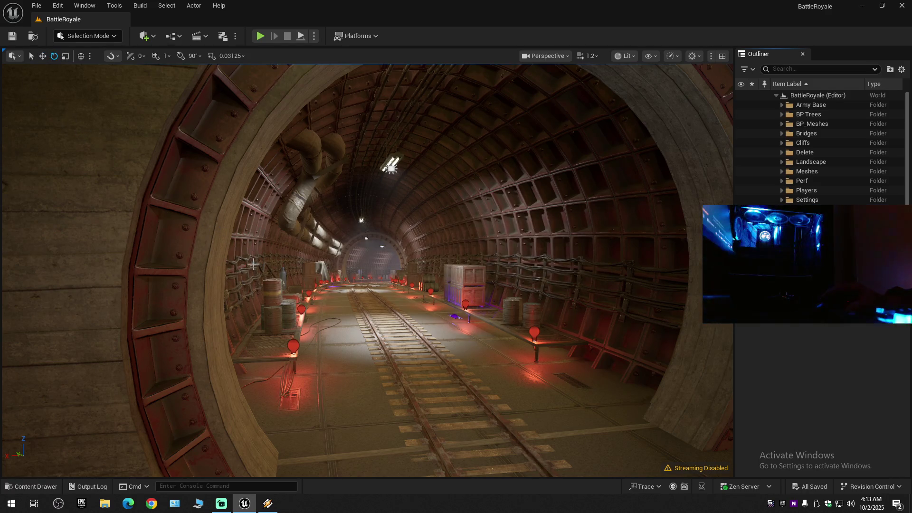
Fly the camera forward down the red-lit subway tunnel along the tracks.
key(w)
scroll(375, 276, down, 2)
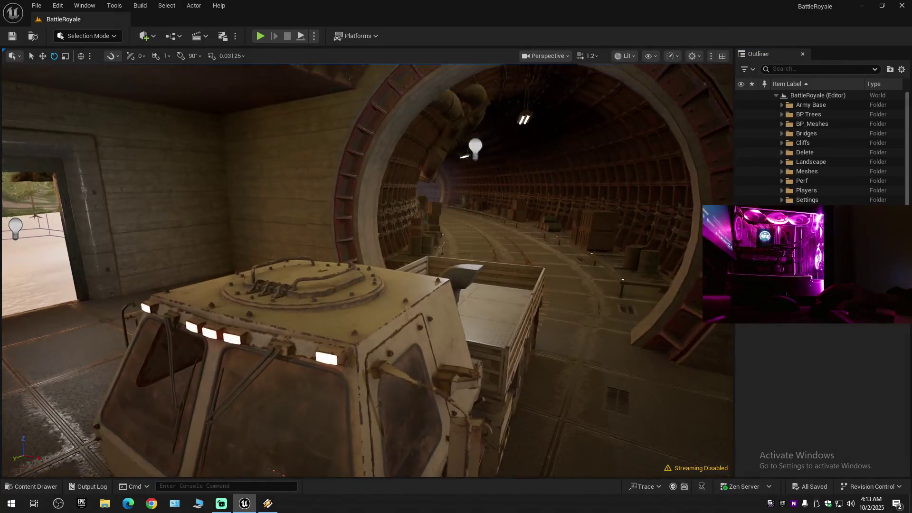
scroll(367, 271, down, 2)
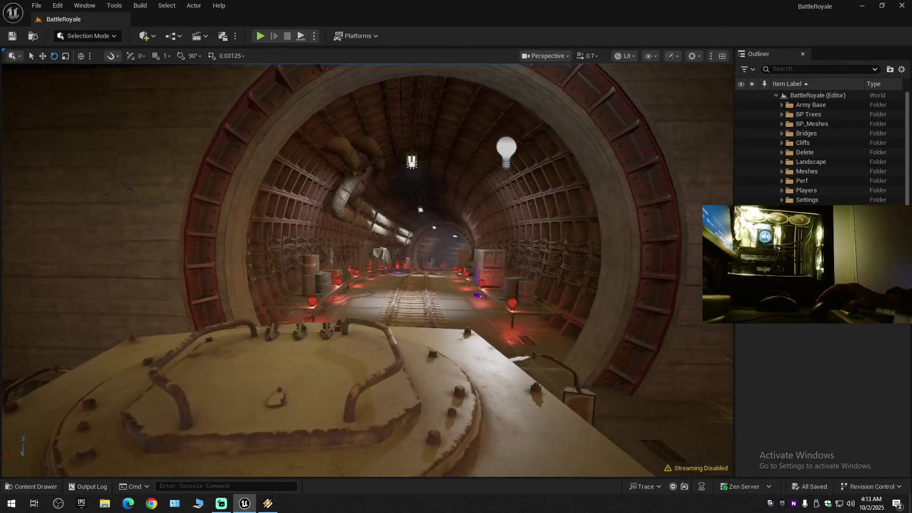
key(w)
scroll(367, 271, up, 1)
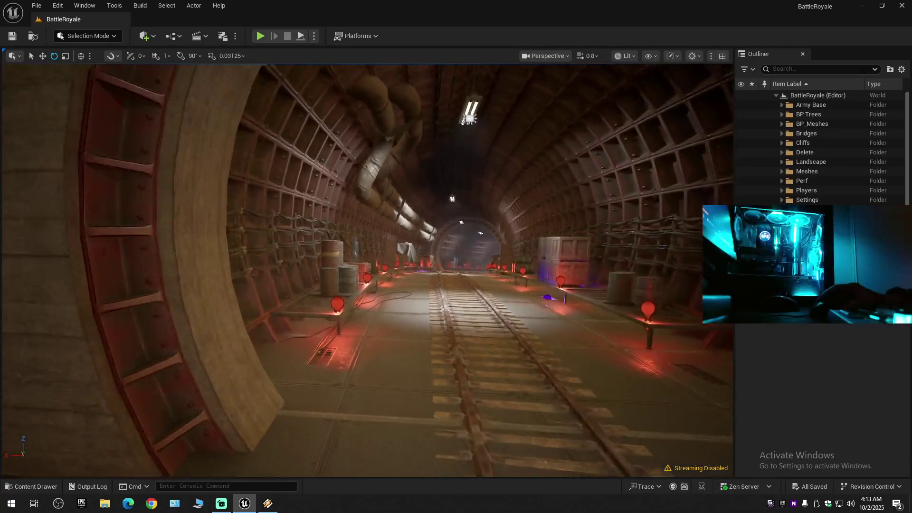
key(w)
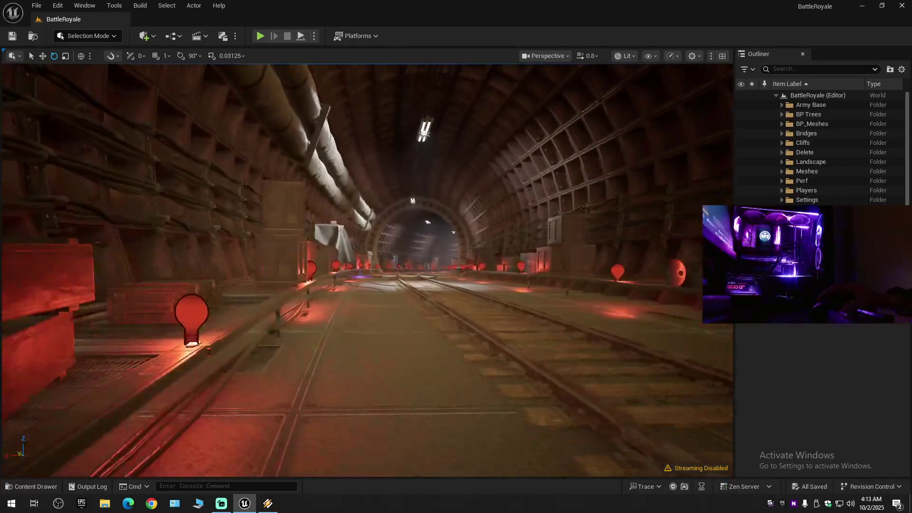
key(w)
scroll(367, 271, up, 2)
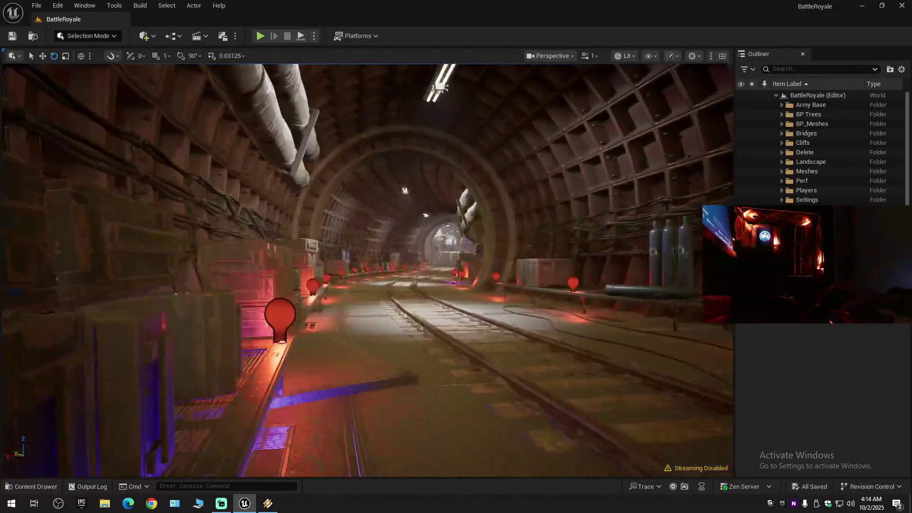
key(w)
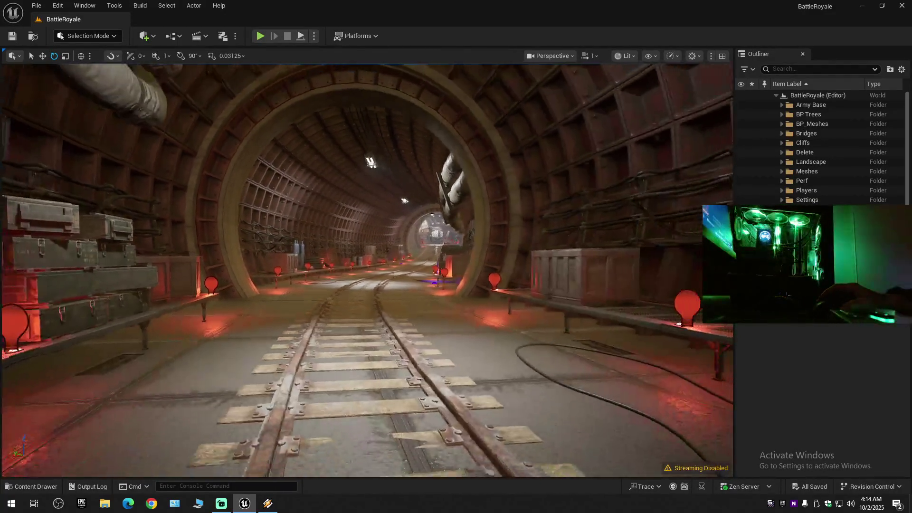
key(w)
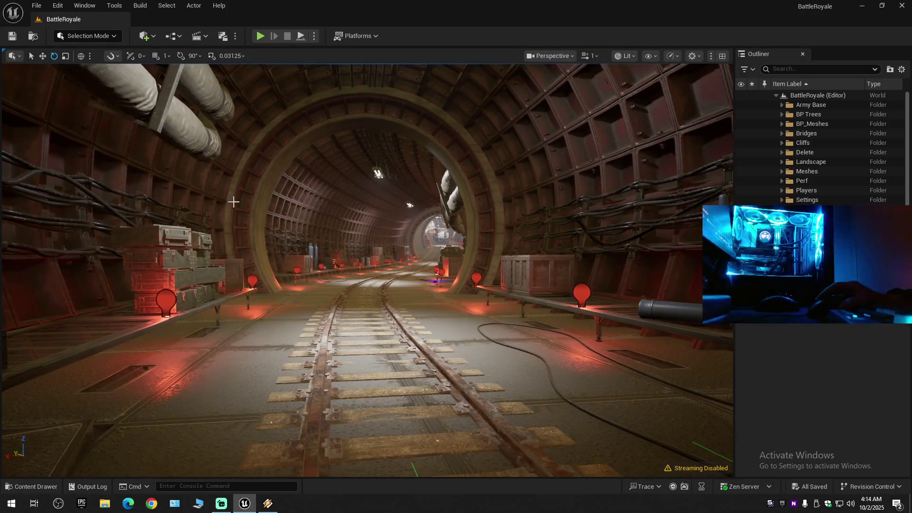
Save the current level over Content/Maps/BattleRoyale, confirm replacing it, then bring up the music player.
click(12, 37)
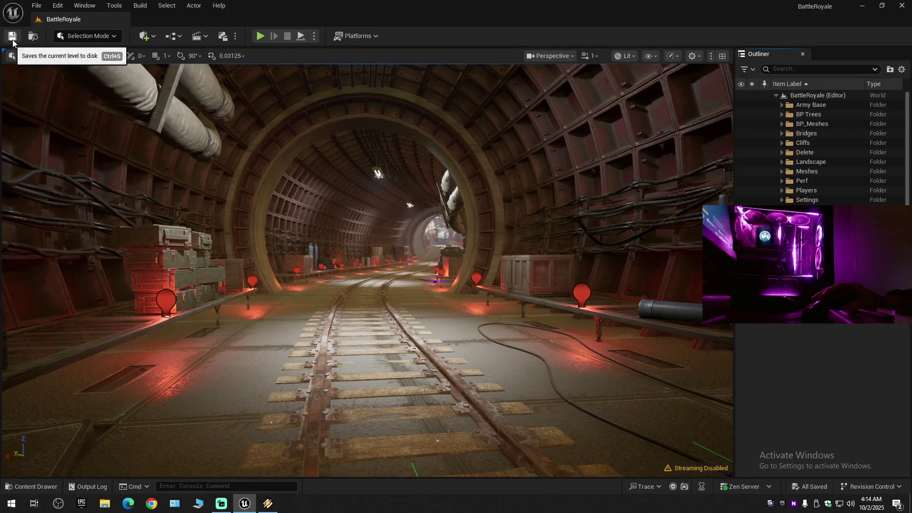
click(36, 5)
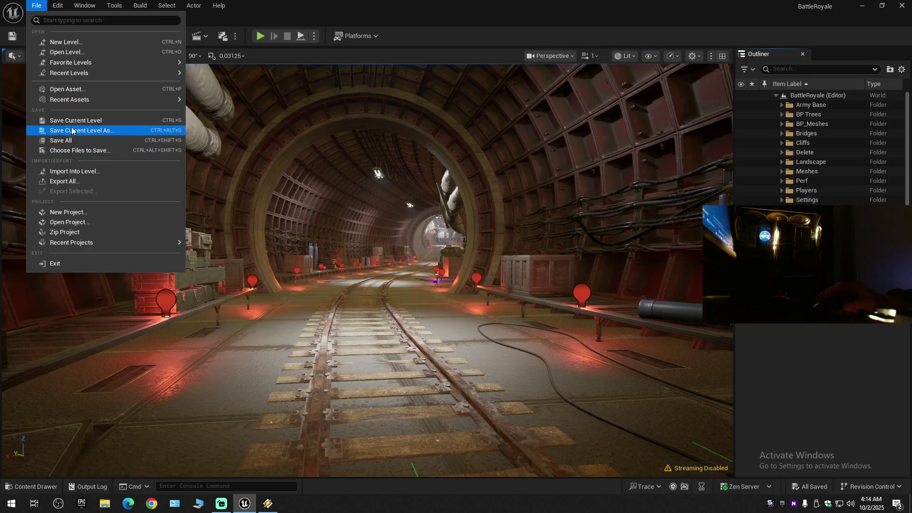
click(72, 121)
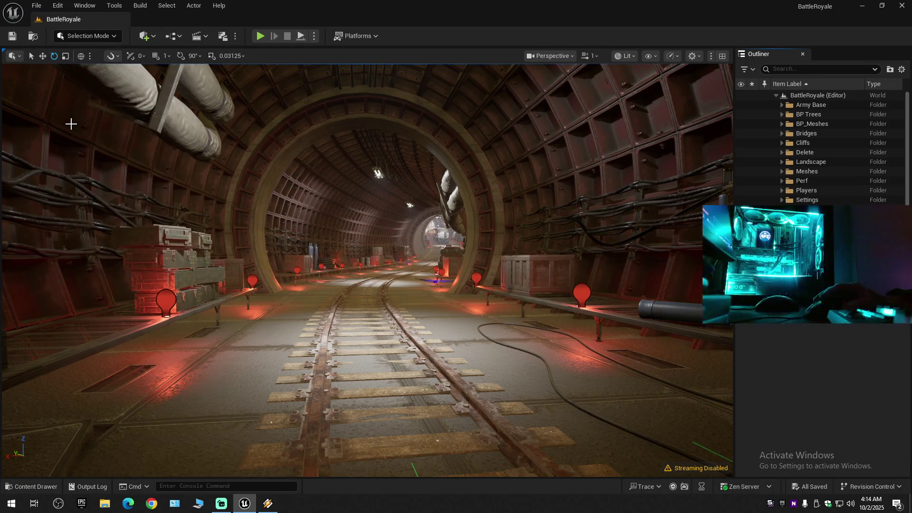
click(37, 5)
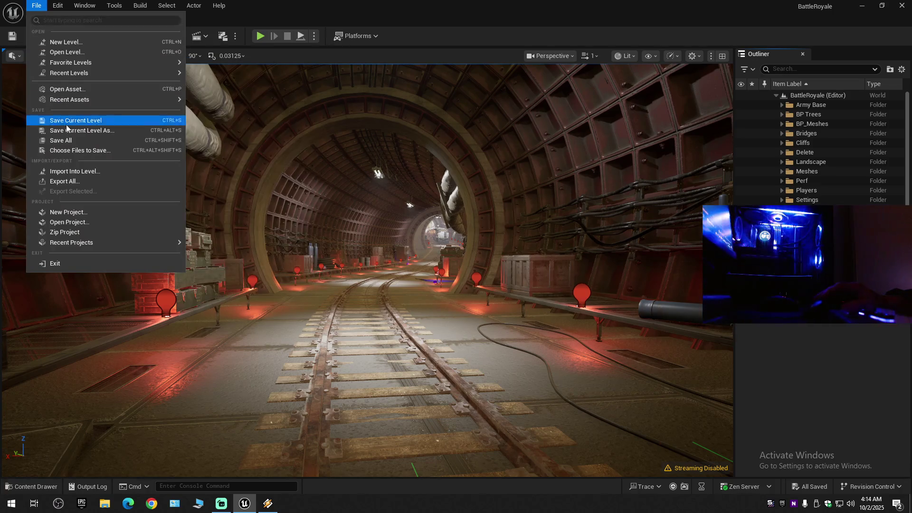
click(57, 139)
click(38, 4)
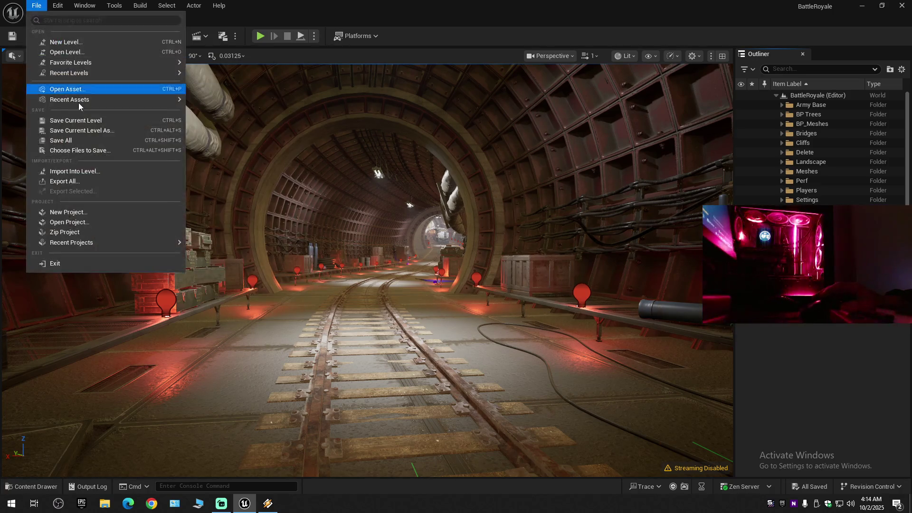
click(57, 131)
double_click(469, 174)
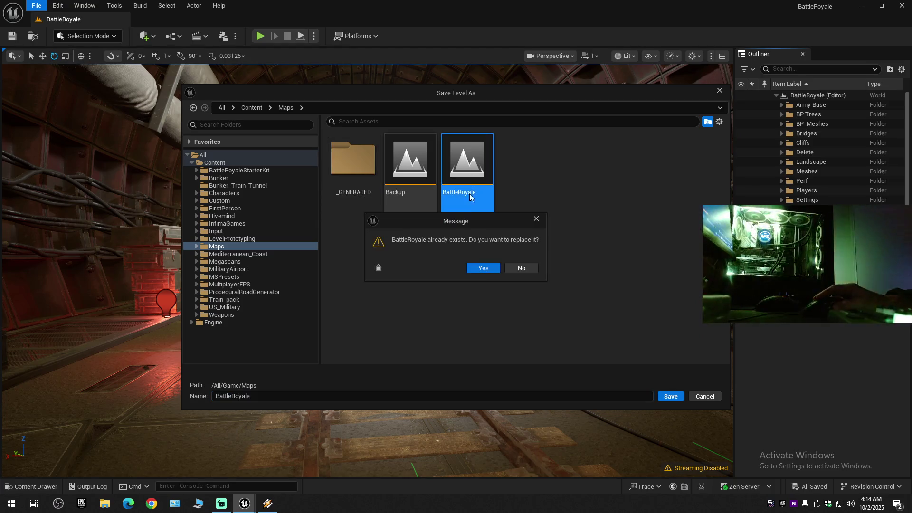
click(483, 268)
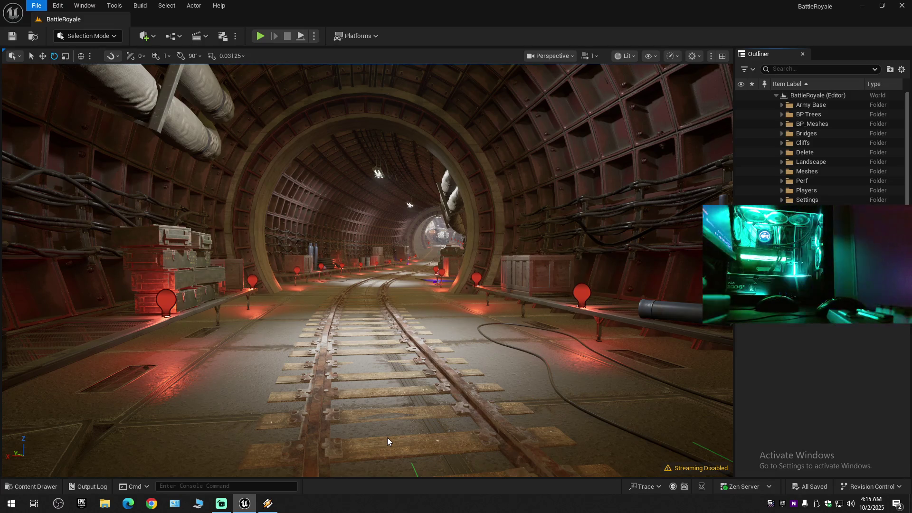
click(272, 508)
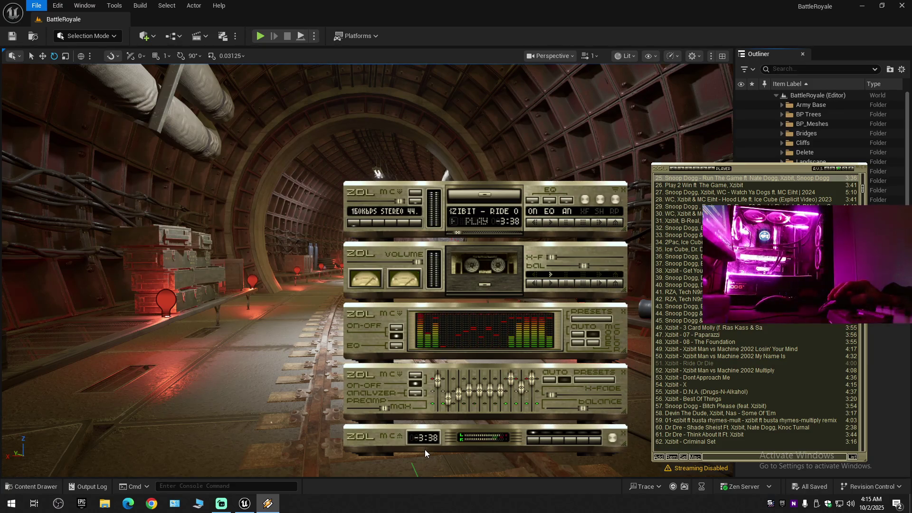
click(680, 364)
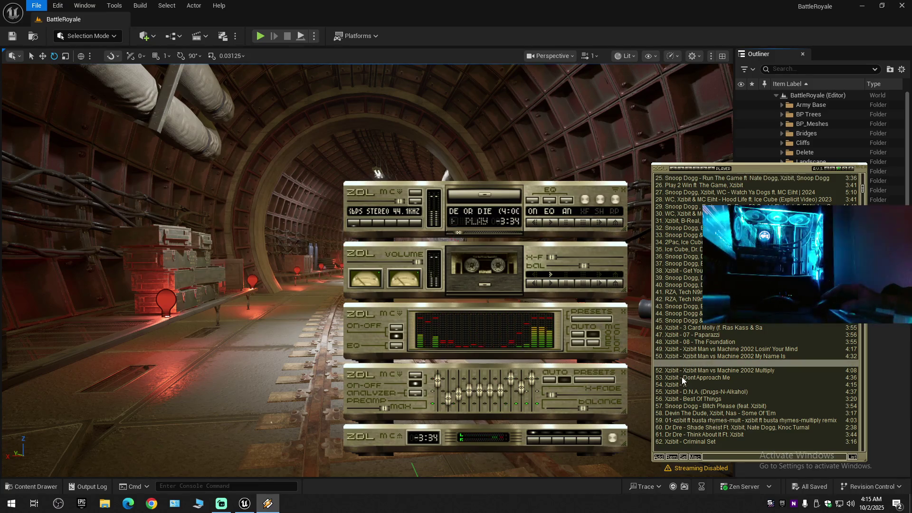
click(686, 355)
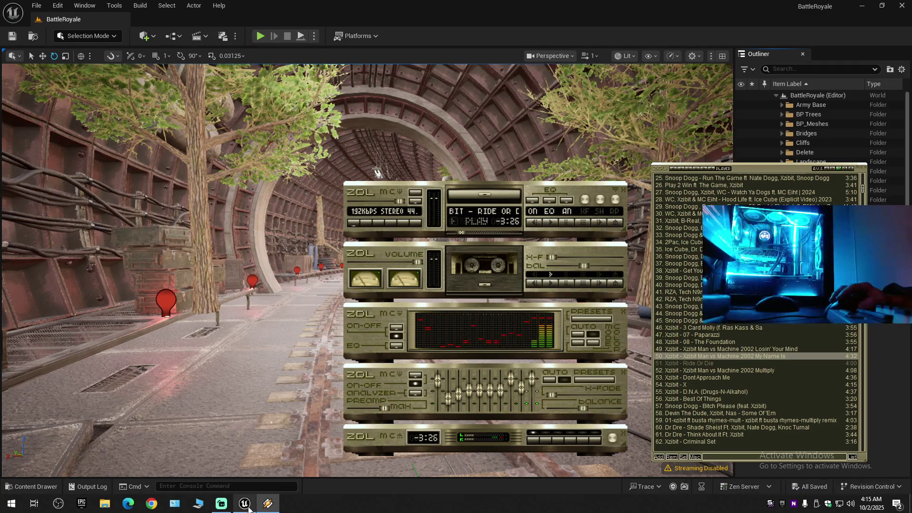
mouse_move(245, 503)
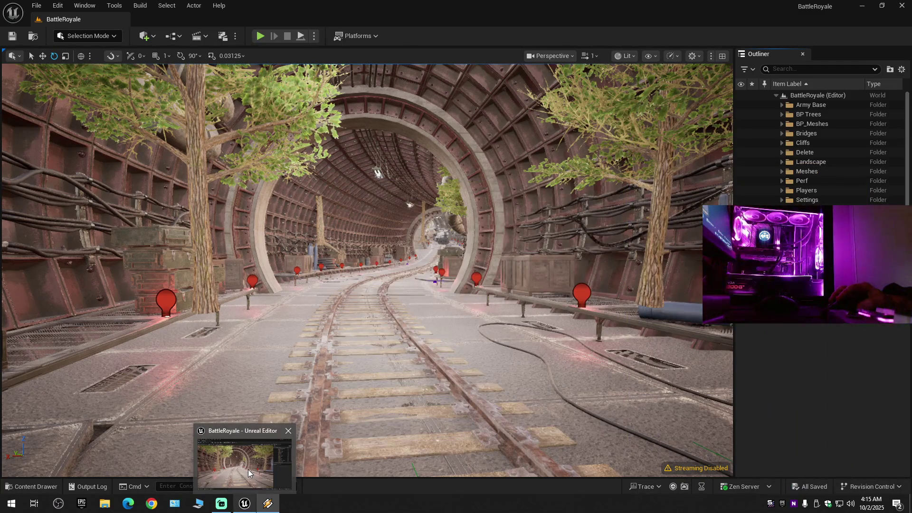
click(248, 469)
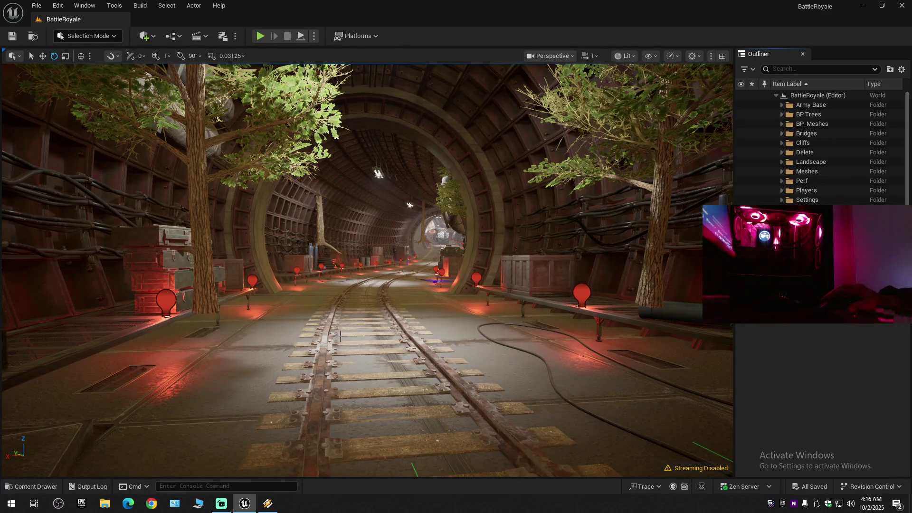
mouse_move(339, 337)
mouse_down()
mouse_move(292, 335)
mouse_move(285, 289)
mouse_move(352, 282)
mouse_move(308, 279)
mouse_move(290, 266)
mouse_up()
scroll(292, 267, up, 1)
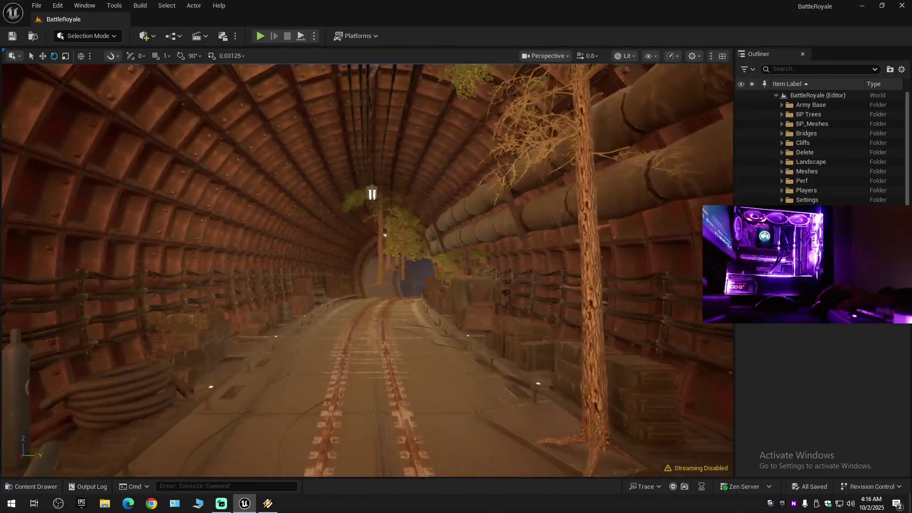
drag(281, 241, 281, 240)
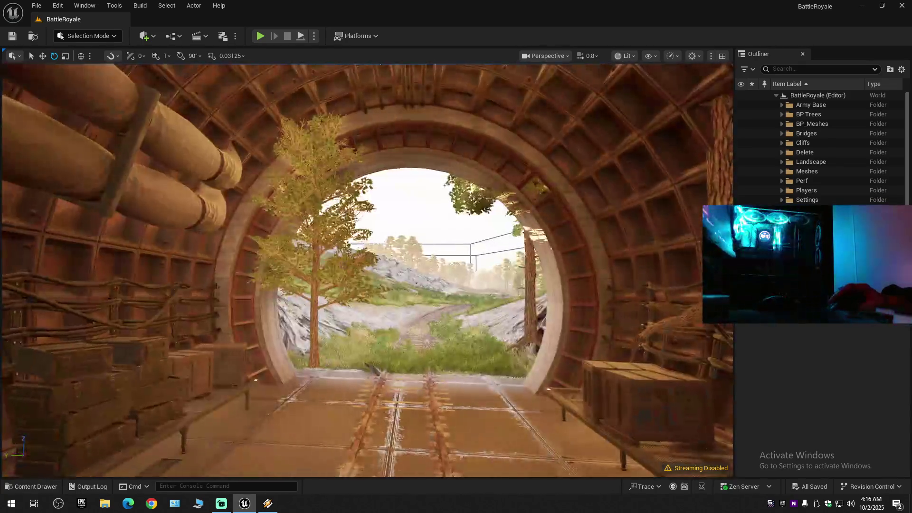
Fly forward down the tunnel past the next arch to the side room.
drag(281, 241, 280, 240)
scroll(281, 240, up, 1)
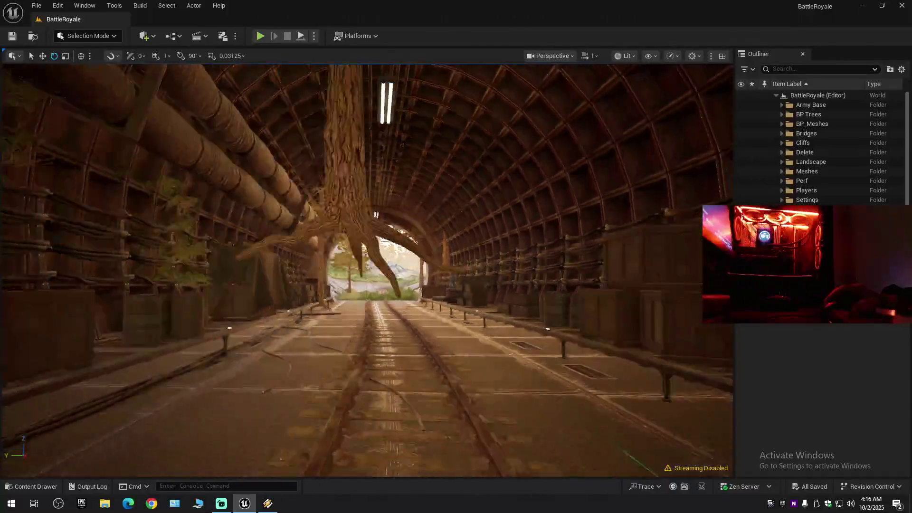
scroll(281, 240, down, 1)
drag(280, 240, 281, 240)
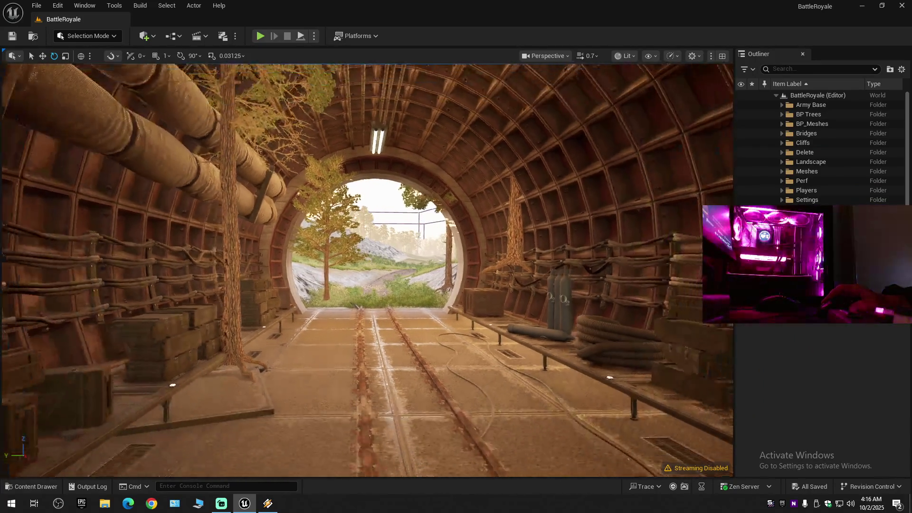
drag(281, 241, 281, 241)
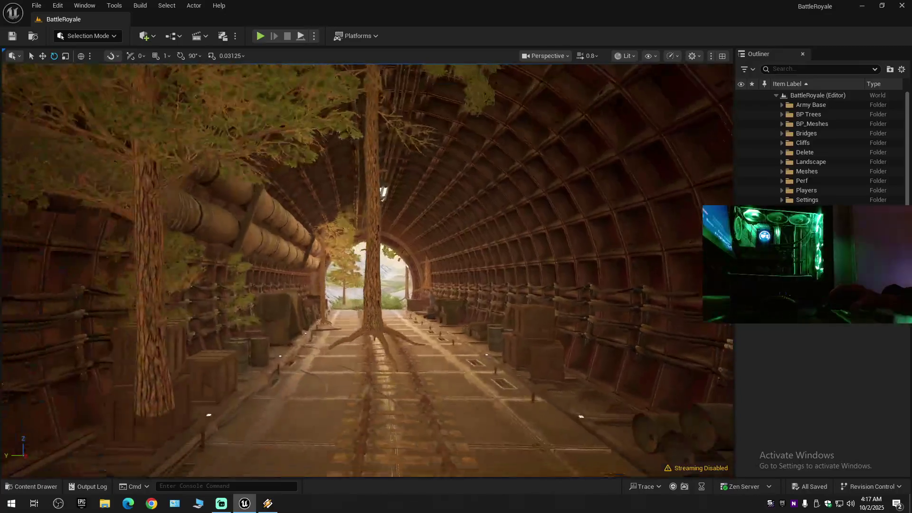
drag(281, 240, 280, 240)
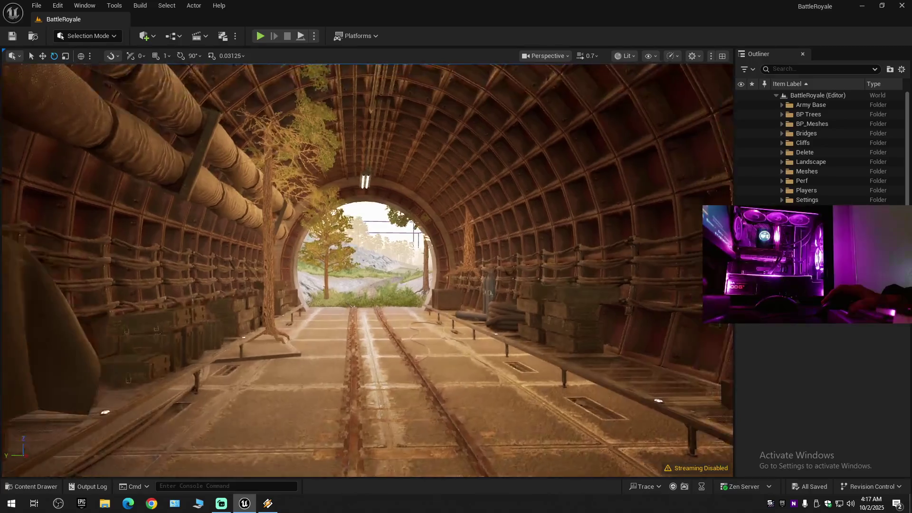
drag(340, 292, 339, 292)
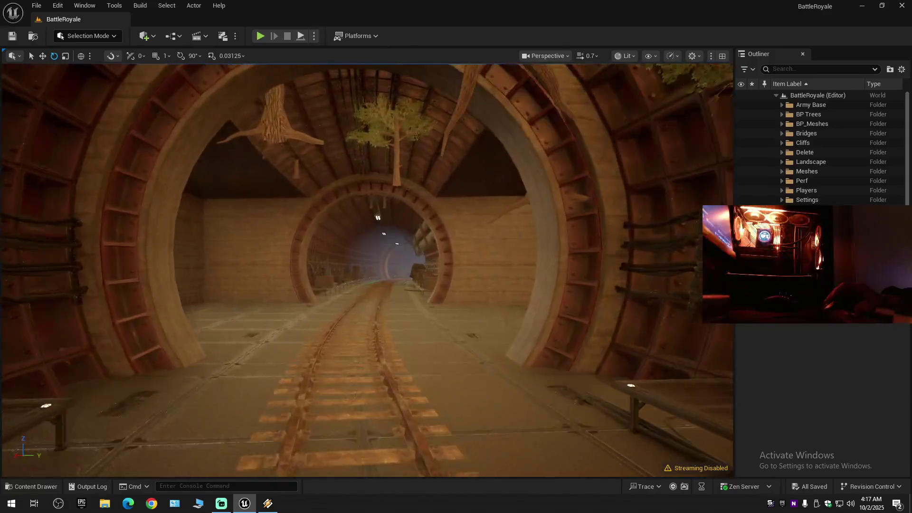
mouse_move(339, 292)
mouse_down()
mouse_move(379, 275)
mouse_move(363, 268)
mouse_up()
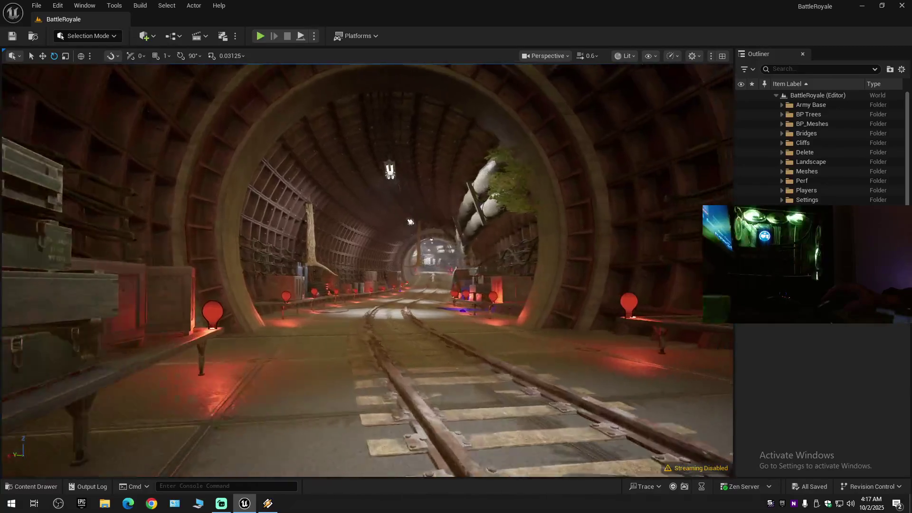
Fly farther down the red-lamp tunnel until the parked striped locomotive is in view.
scroll(367, 270, up, 1)
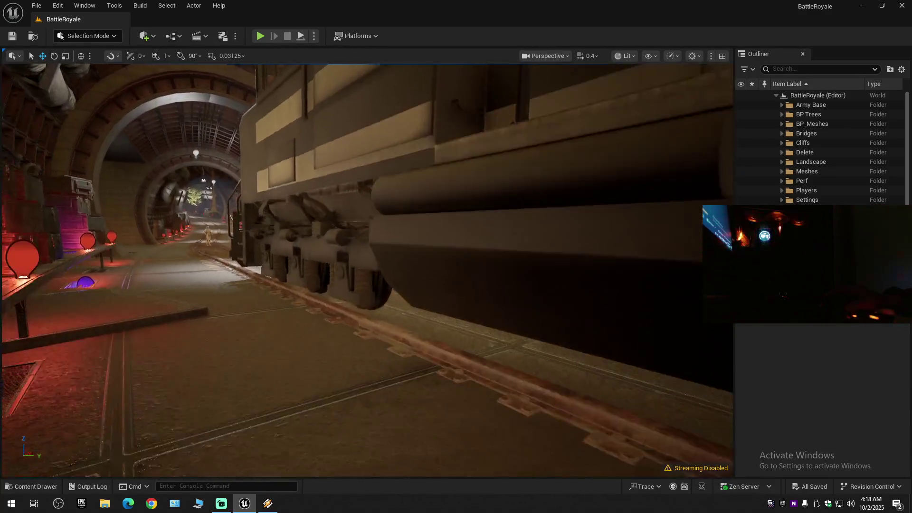
Inspect the locomotive's wheel springs and side up close, then return mid-tunnel facing down the track.
scroll(367, 270, down, 1)
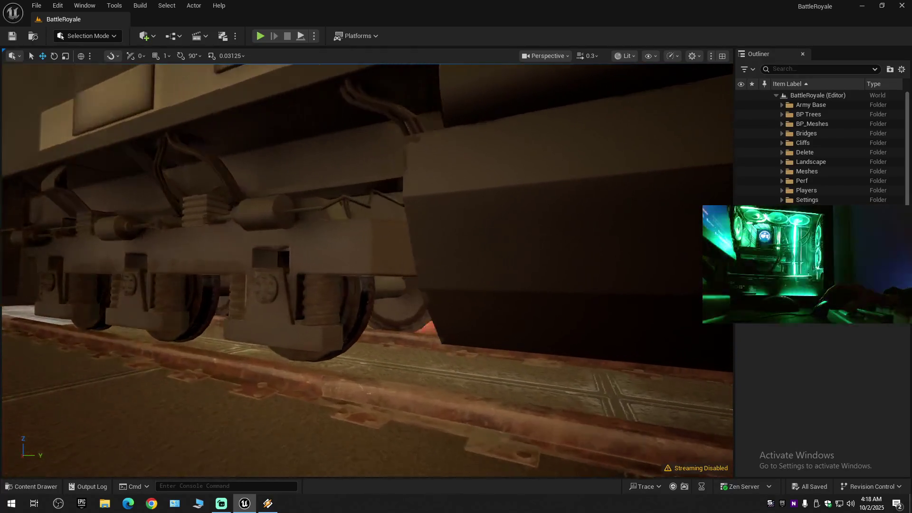
key(w)
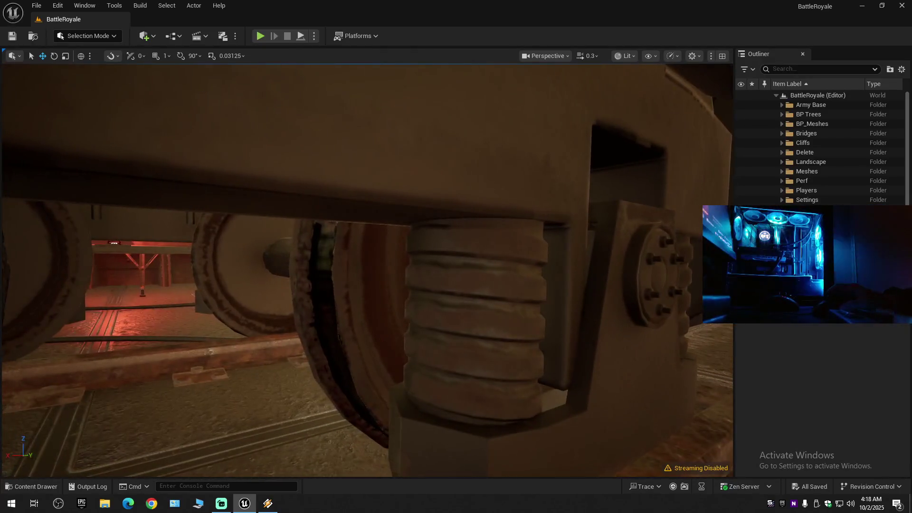
key(s)
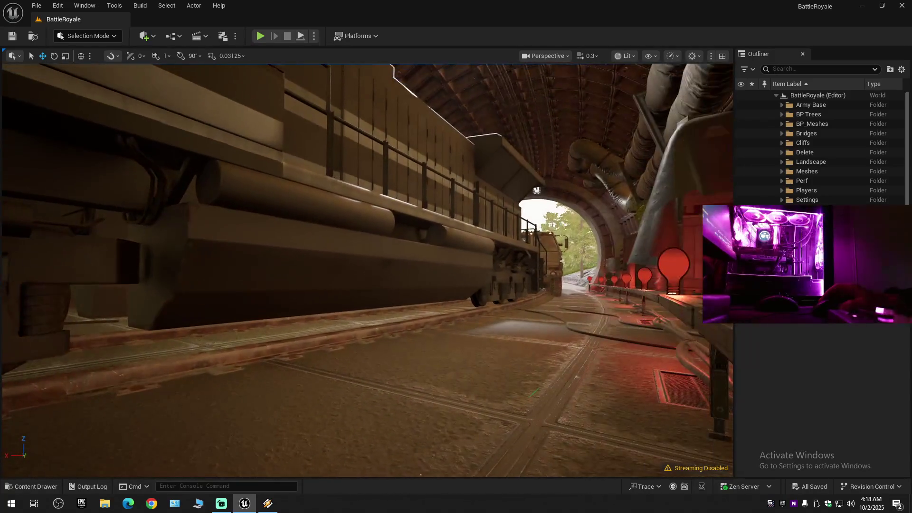
scroll(367, 270, up, 2)
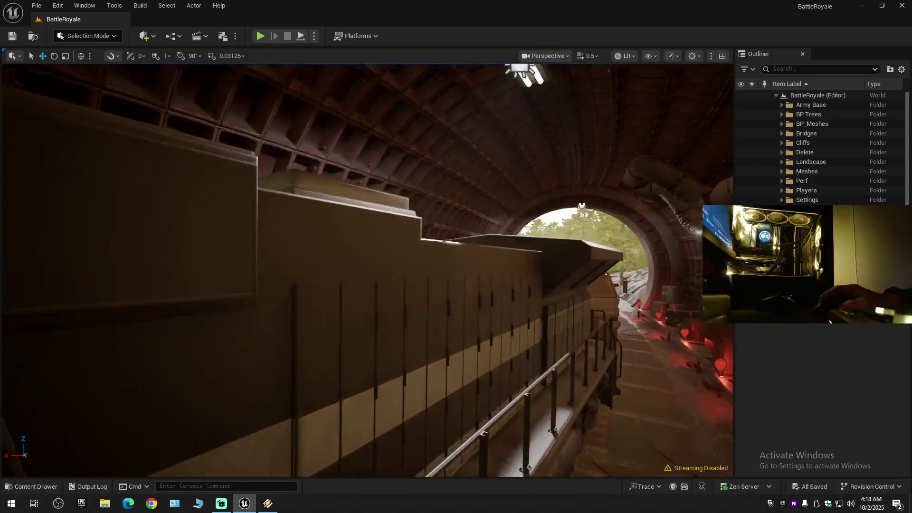
scroll(367, 269, down, 1)
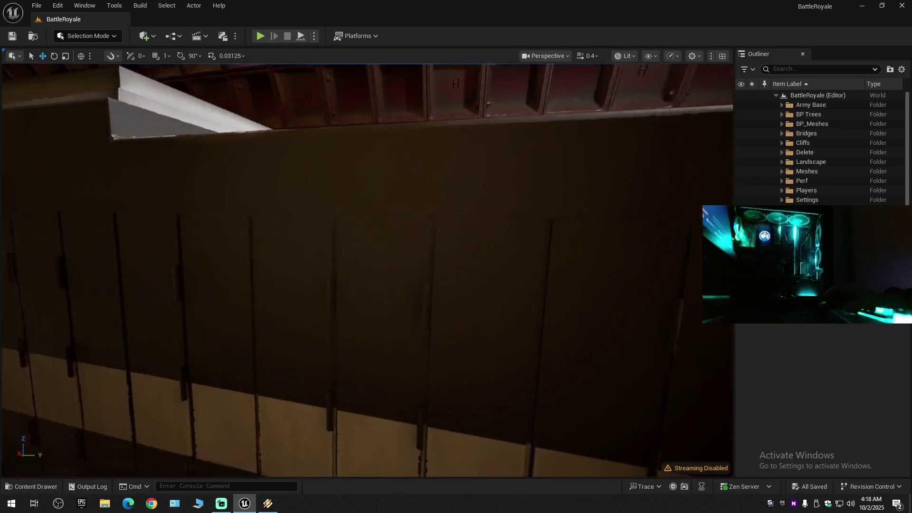
scroll(368, 270, up, 2)
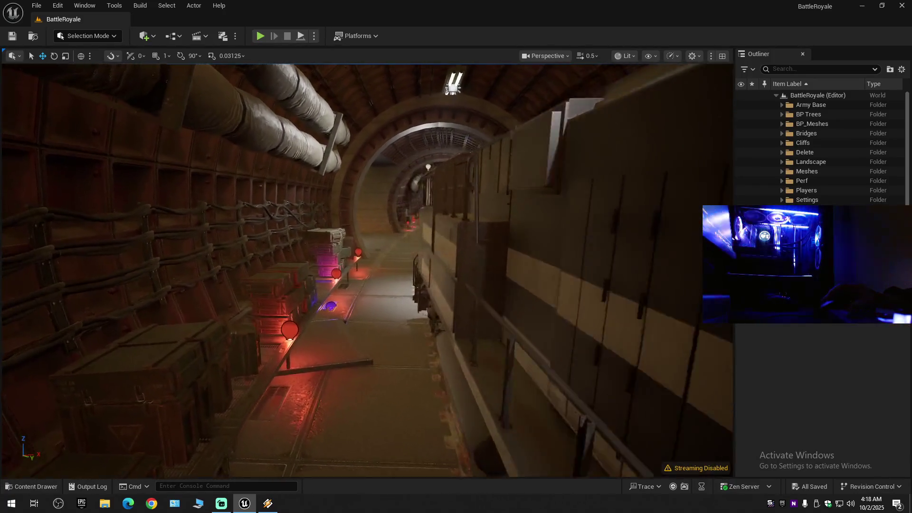
key(w)
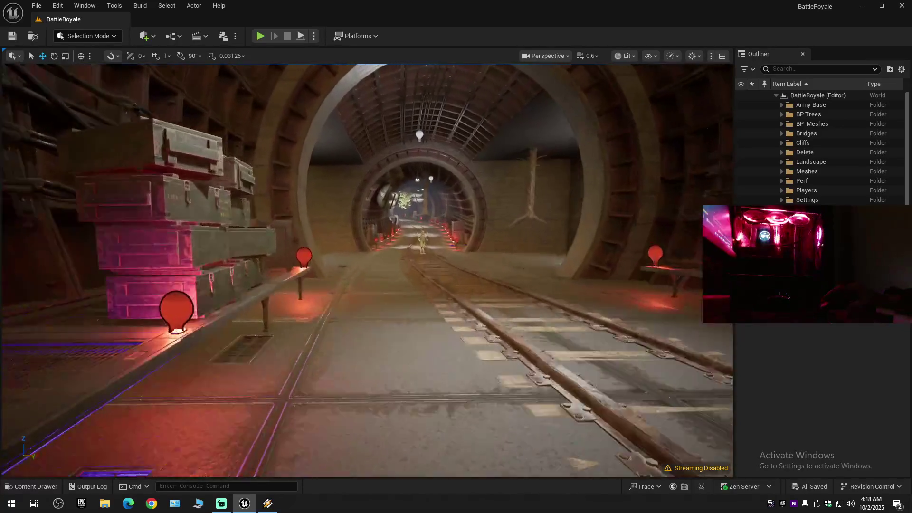
key(d)
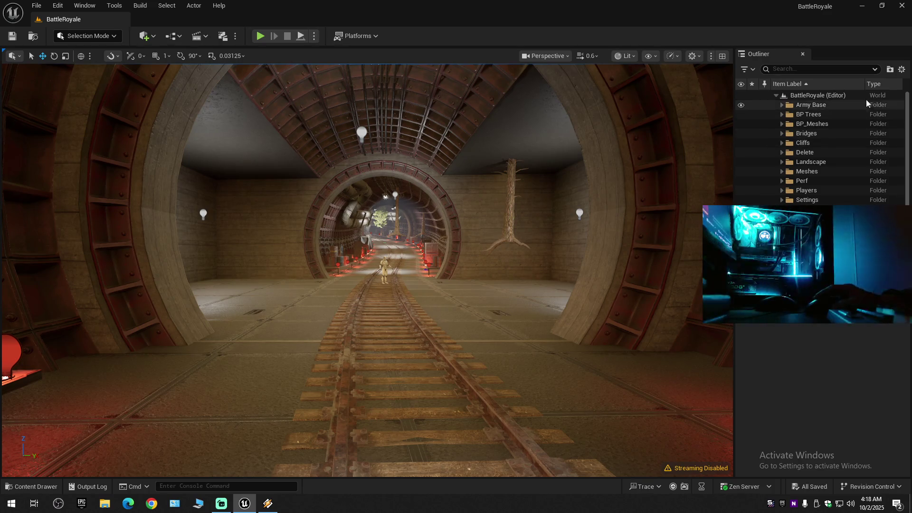
click(901, 70)
click(798, 115)
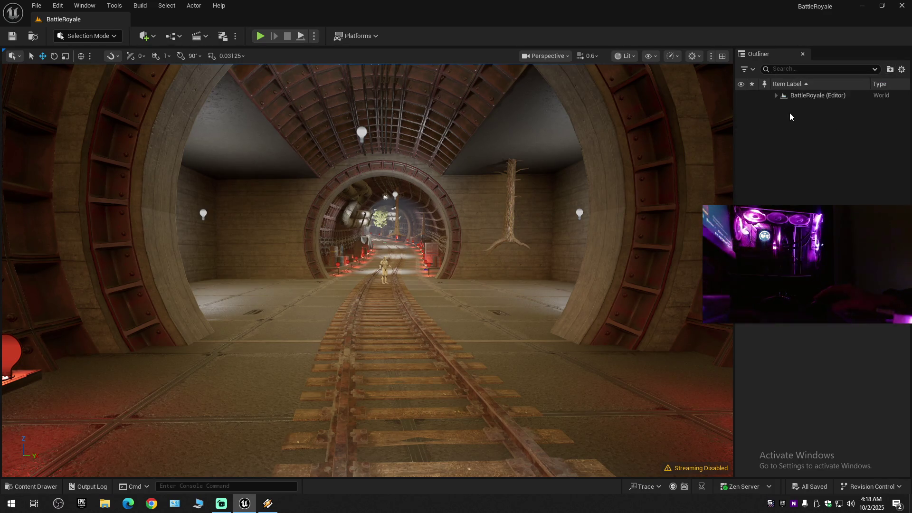
click(777, 95)
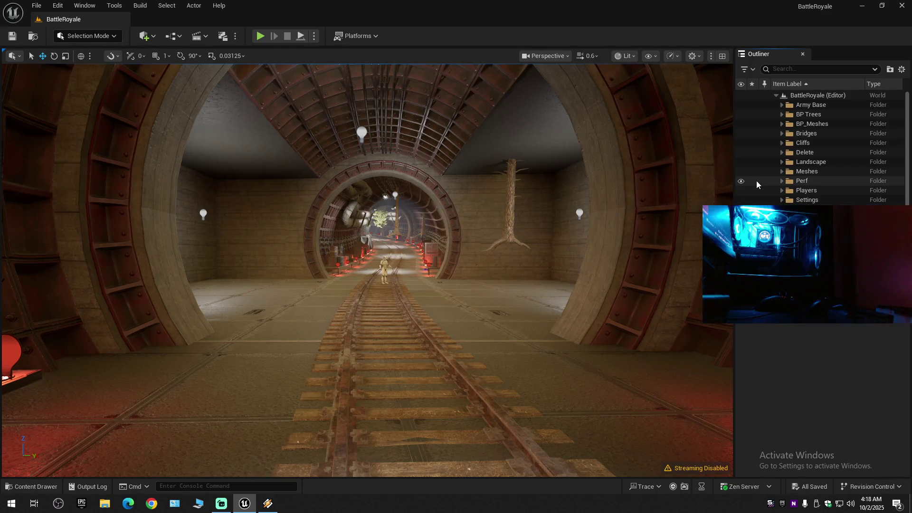
click(268, 504)
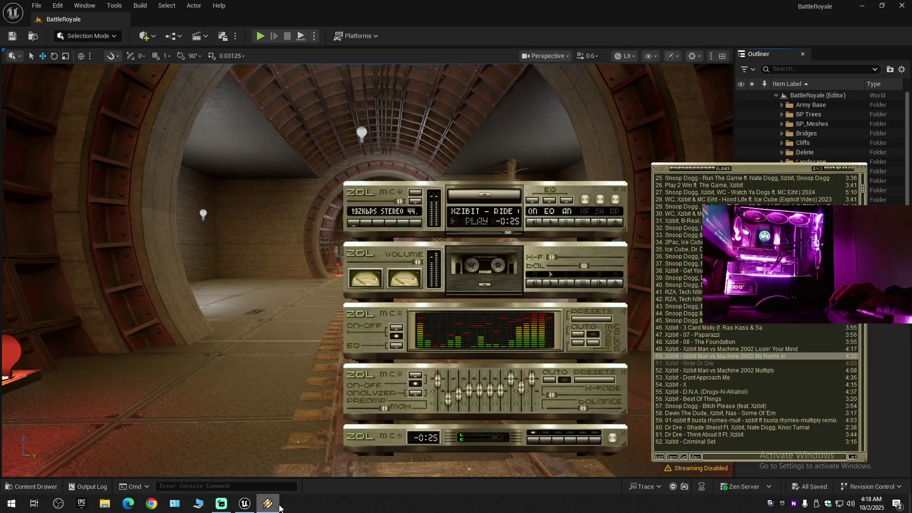
Close Winamp and bring Streamlabs Desktop to the front.
click(617, 191)
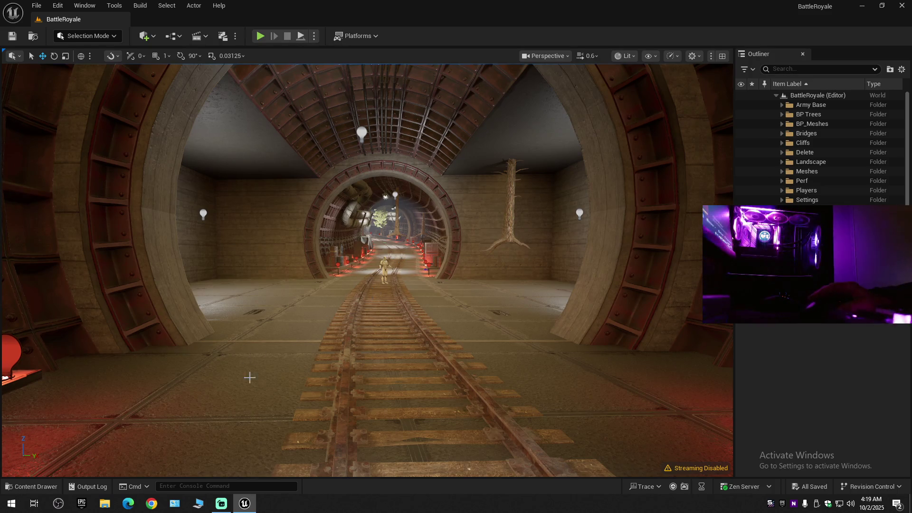
click(221, 504)
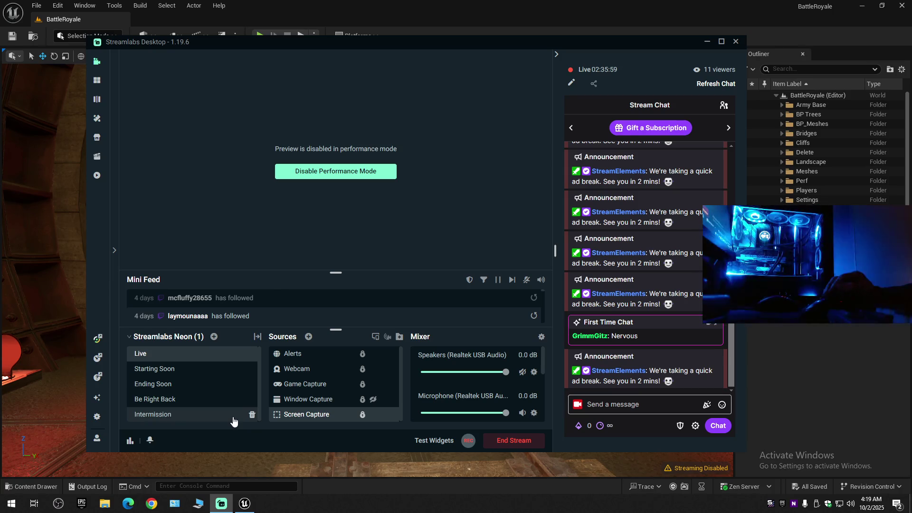
Put the Be Right Back scene on stream with the Webcam source hidden.
click(187, 404)
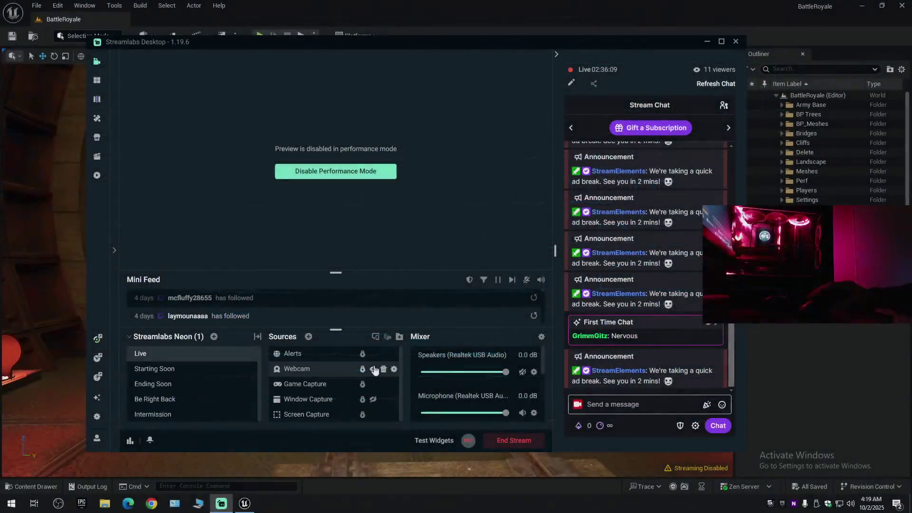
click(374, 369)
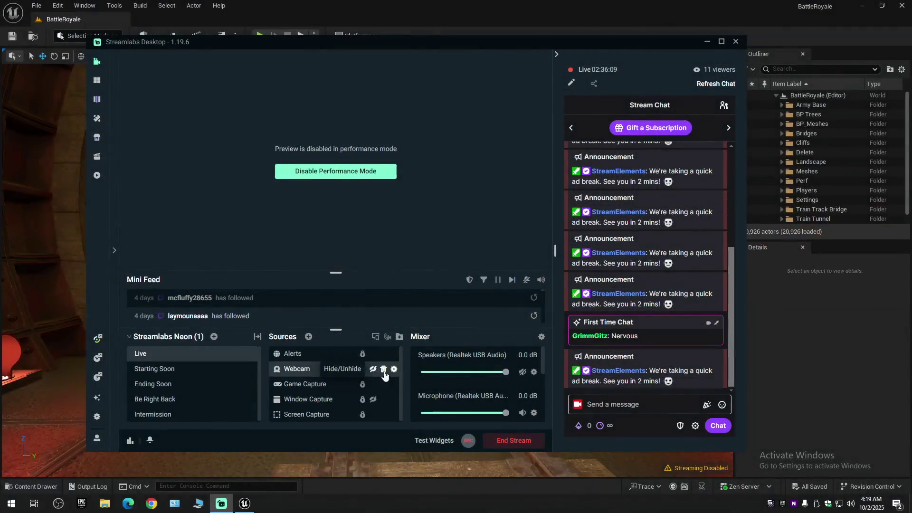
click(188, 399)
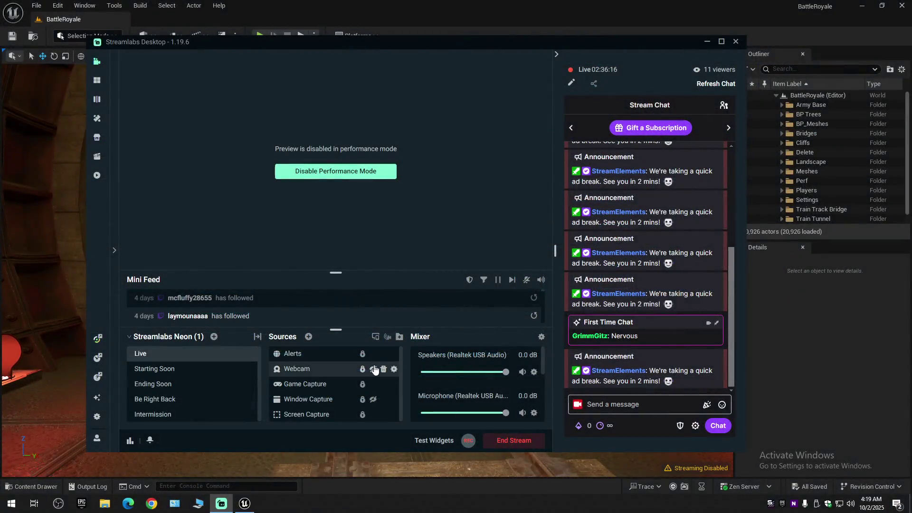
click(374, 369)
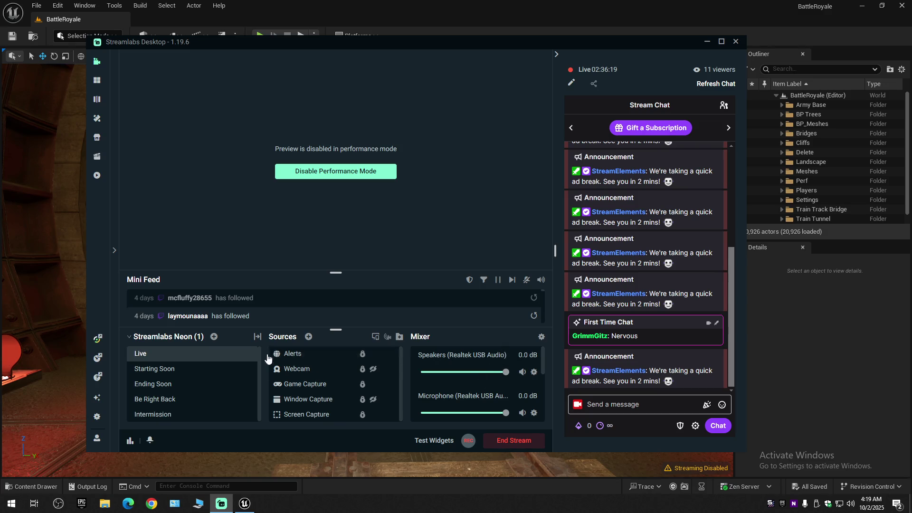
click(157, 400)
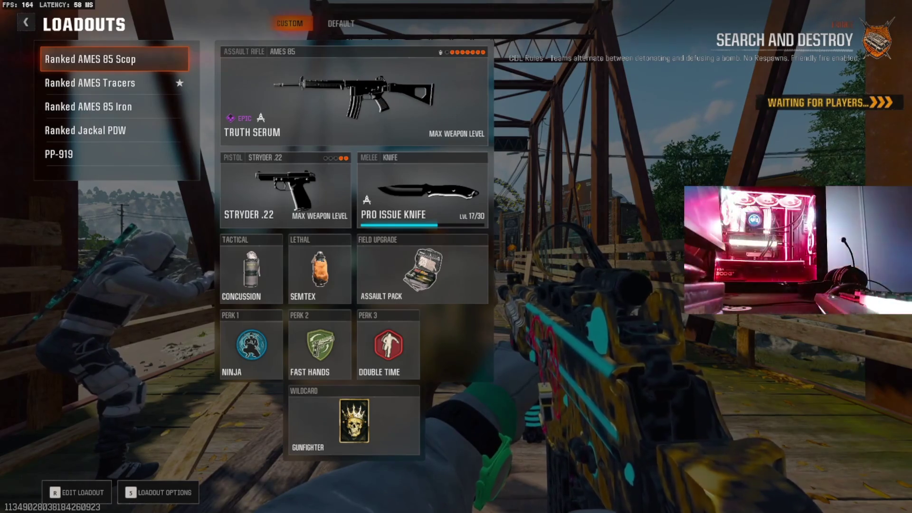
Equip the Ranked AMES Tracers loadout and glance at the team scoreboard.
click(114, 82)
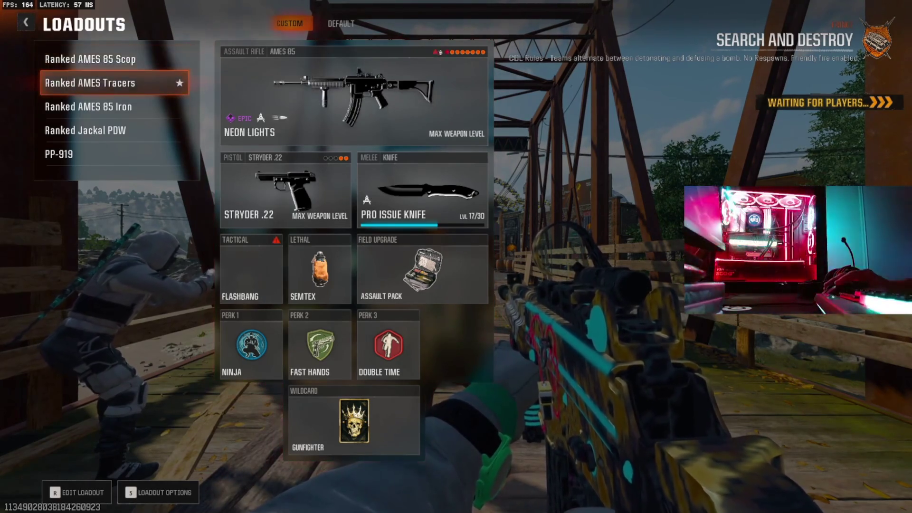
click(114, 82)
key(Tab)
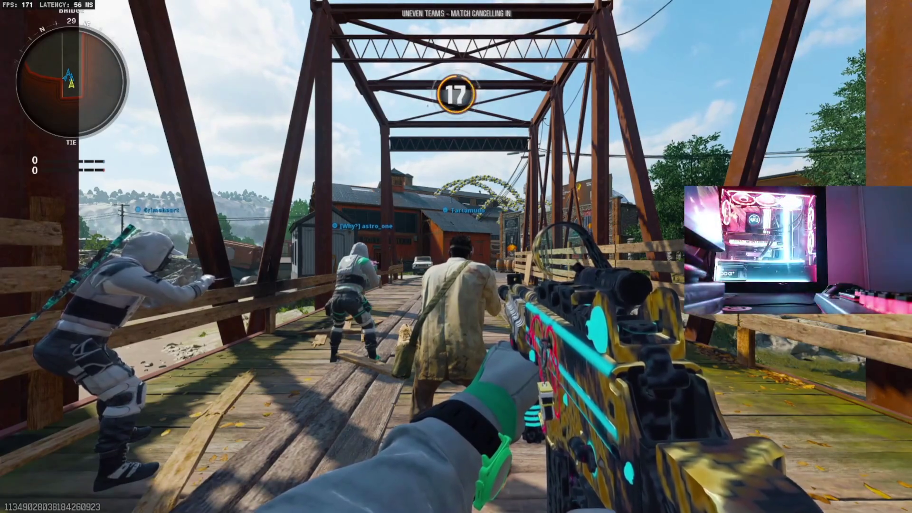
key(Tab)
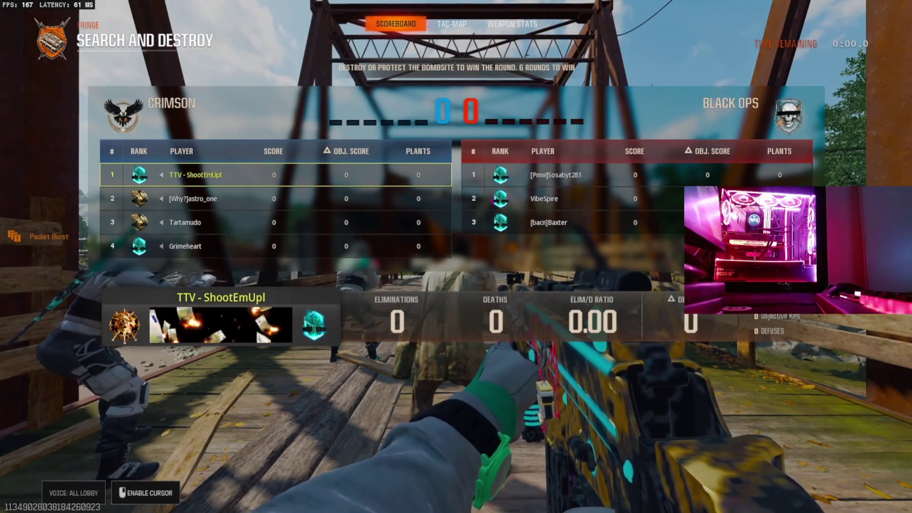
Close the Search and Destroy scoreboard and return to gameplay.
key(Tab)
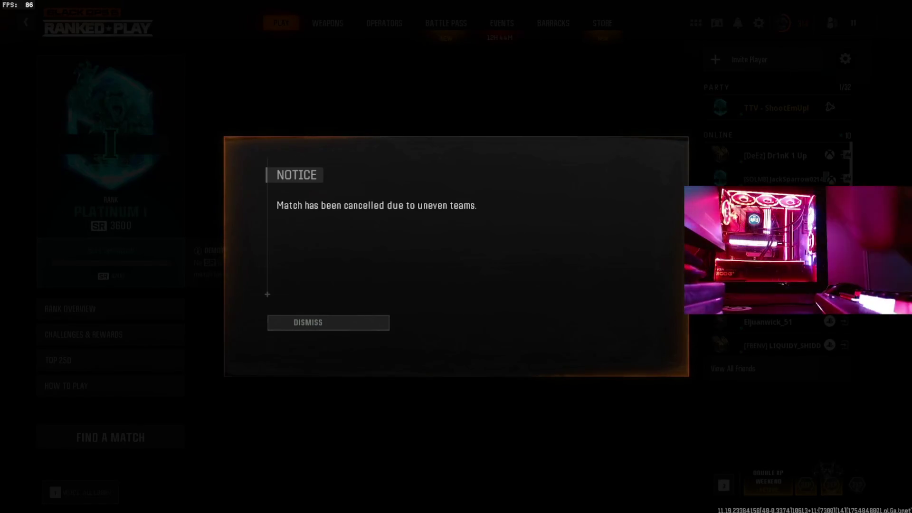
Dismiss the uneven-teams cancellation notice and queue for a new ranked match, landing in Hardpoint on Hacienda.
click(309, 322)
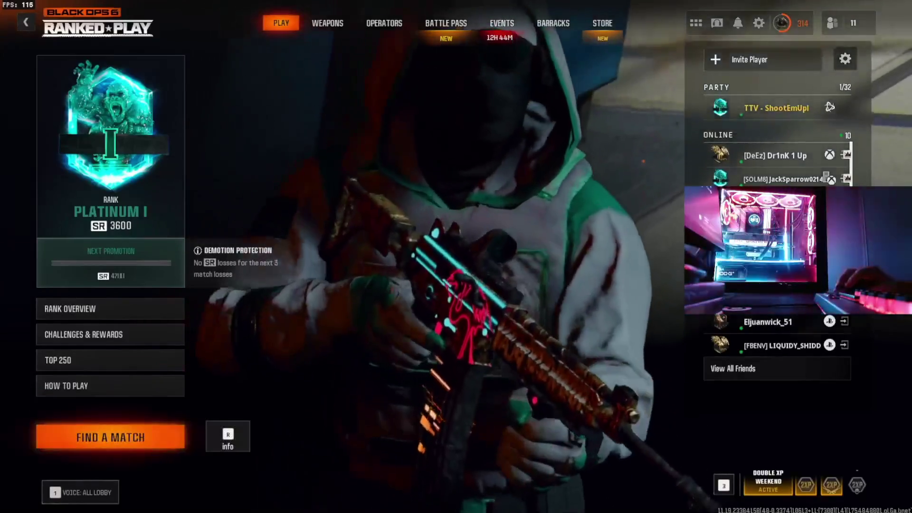
click(111, 438)
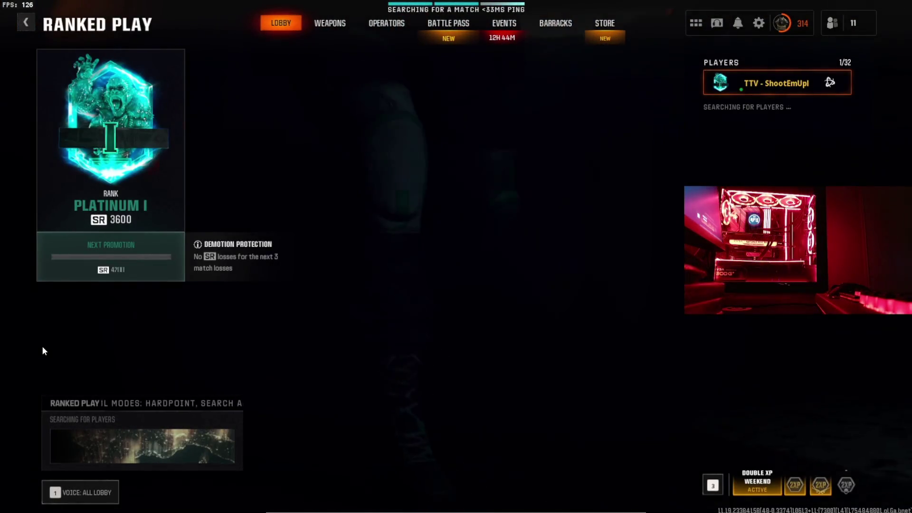